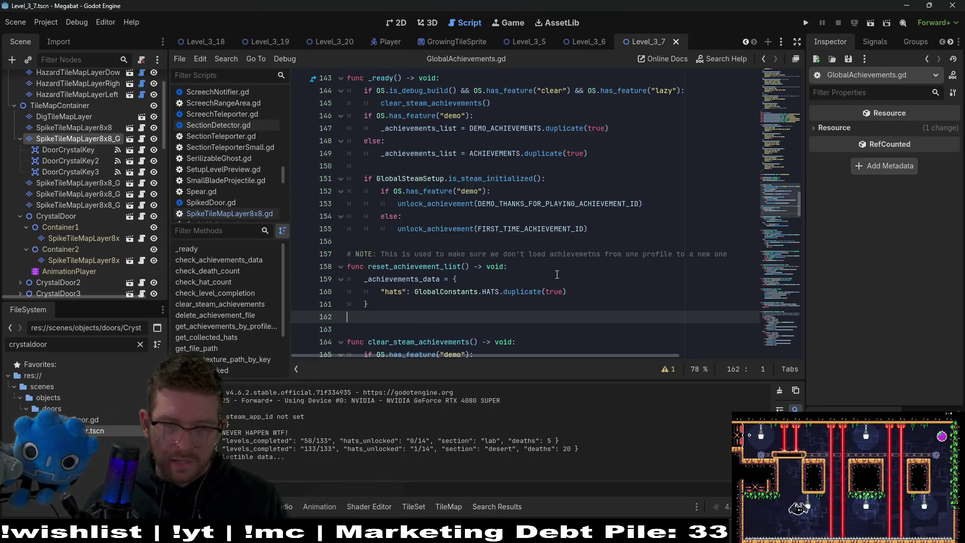
Review line 144's feature checks, selecting the "clear" and "lazy" conditions
{"action": "scroll", "coordinate": [553, 270], "scroll_direction": "down", "scroll_amount": 1}
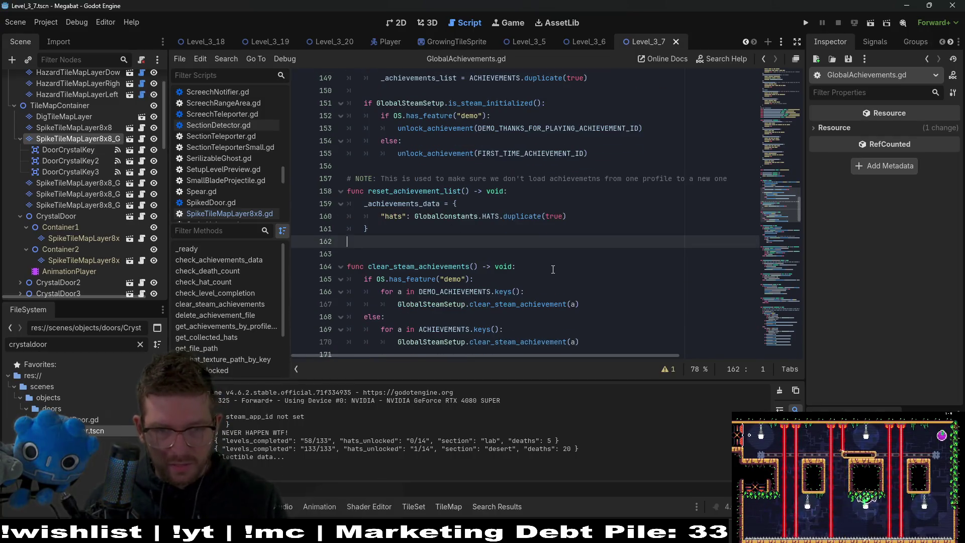
{"action": "scroll", "coordinate": [553, 269], "scroll_direction": "down", "scroll_amount": 1}
{"action": "left_click_drag", "start_coordinate": [578, 304], "coordinate": [348, 267]}
{"action": "scroll", "coordinate": [532, 259], "scroll_direction": "up", "scroll_amount": 5}
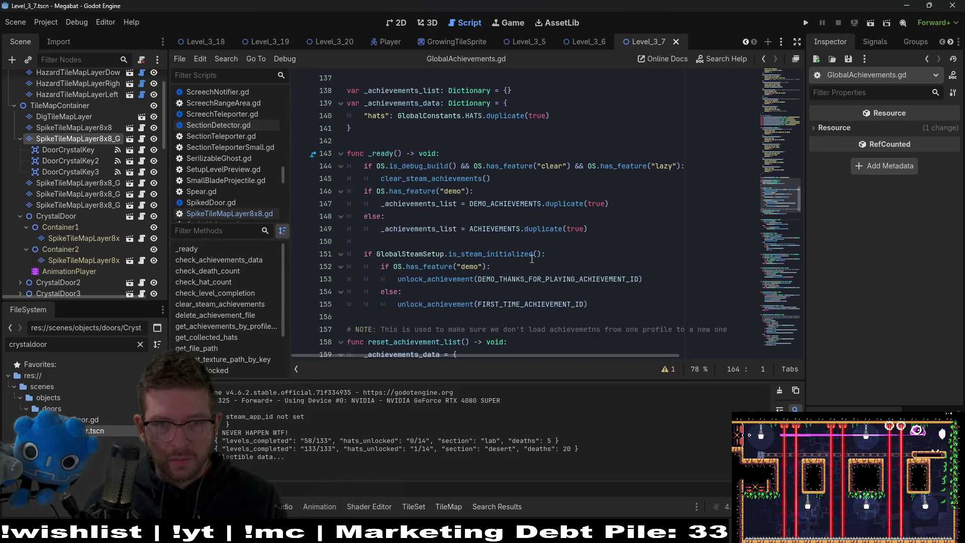
{"action": "scroll", "coordinate": [593, 241], "scroll_direction": "up", "scroll_amount": 2}
{"action": "left_click_drag", "start_coordinate": [684, 242], "coordinate": [471, 233]}
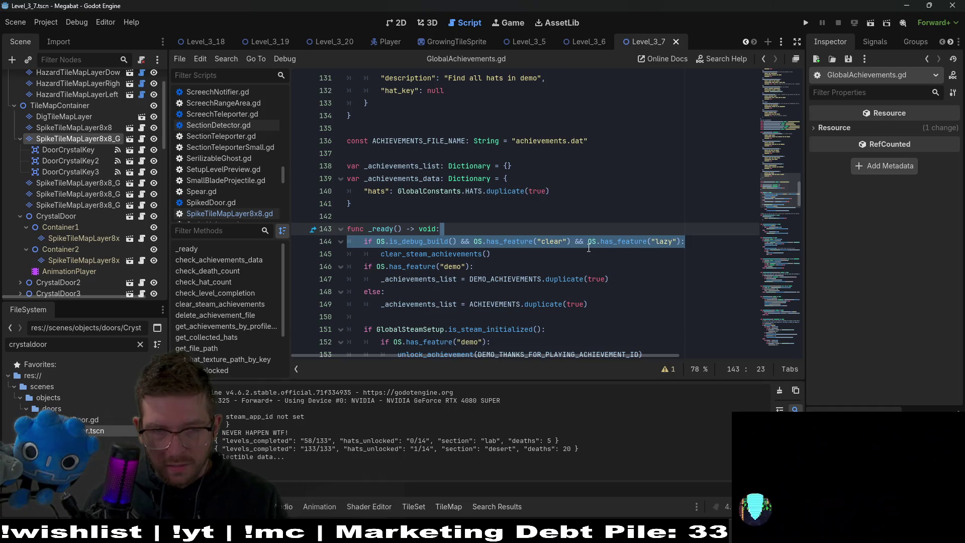
{"action": "mouse_move", "coordinate": [593, 242]}
{"action": "left_click_drag", "start_coordinate": [470, 242], "coordinate": [578, 243]}
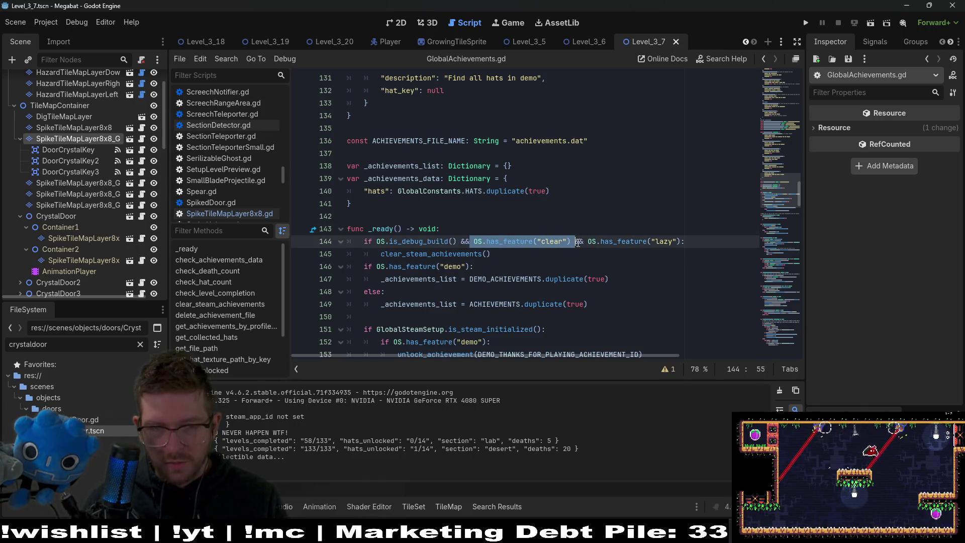
{"action": "left_click_drag", "start_coordinate": [684, 242], "coordinate": [422, 230]}
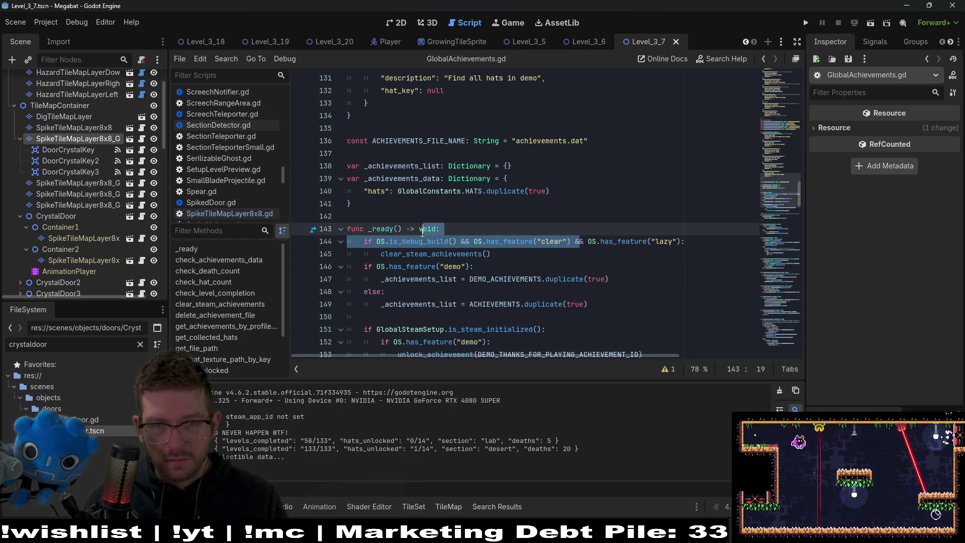
Search all project files for no_steam
{"action": "scroll", "coordinate": [500, 242], "scroll_direction": "down", "scroll_amount": 2}
{"action": "left_click", "coordinate": [501, 242]}
{"action": "key", "text": "ctrl+shift+f"}
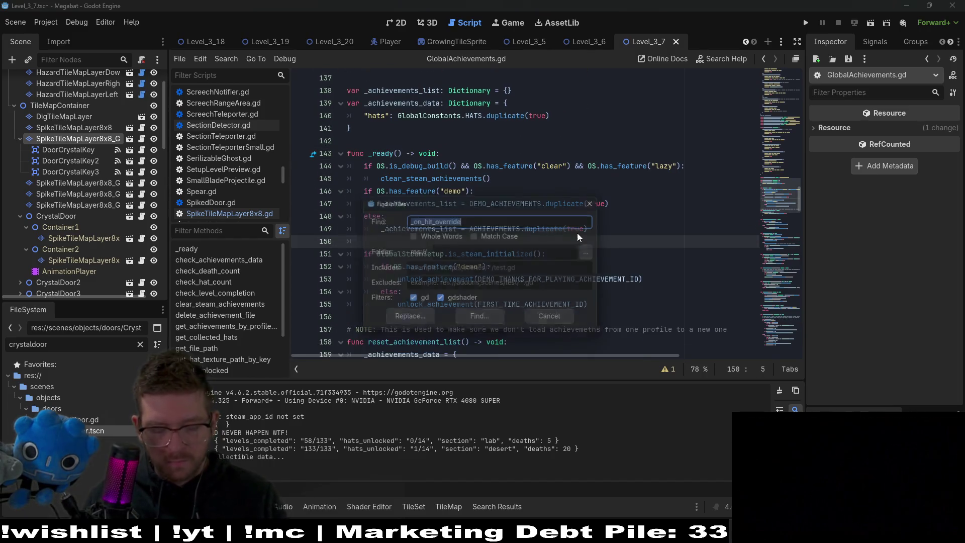
{"action": "type", "text": "no_steam"}
{"action": "key", "text": "Return"}
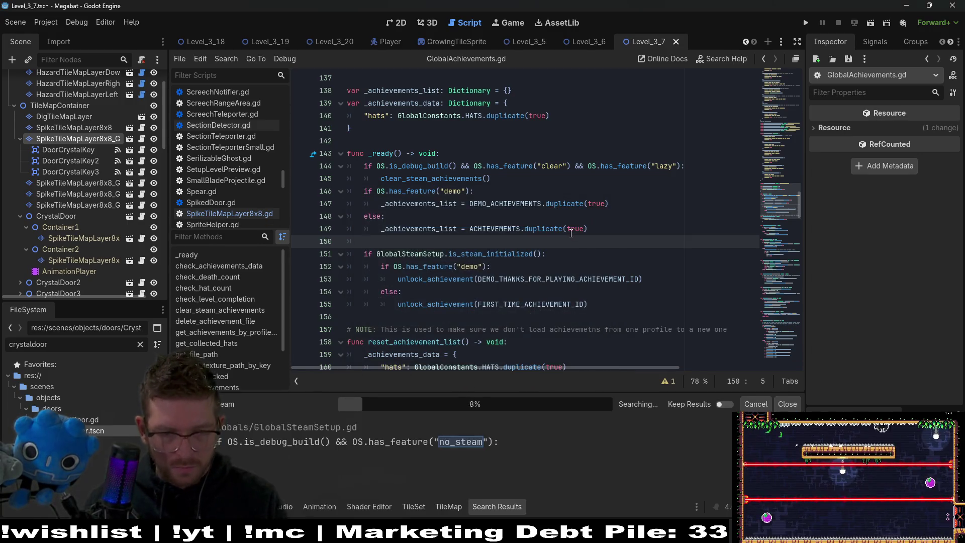
Select OS.has_feature("lazy") and search the whole project for it
{"action": "left_click", "coordinate": [548, 191]}
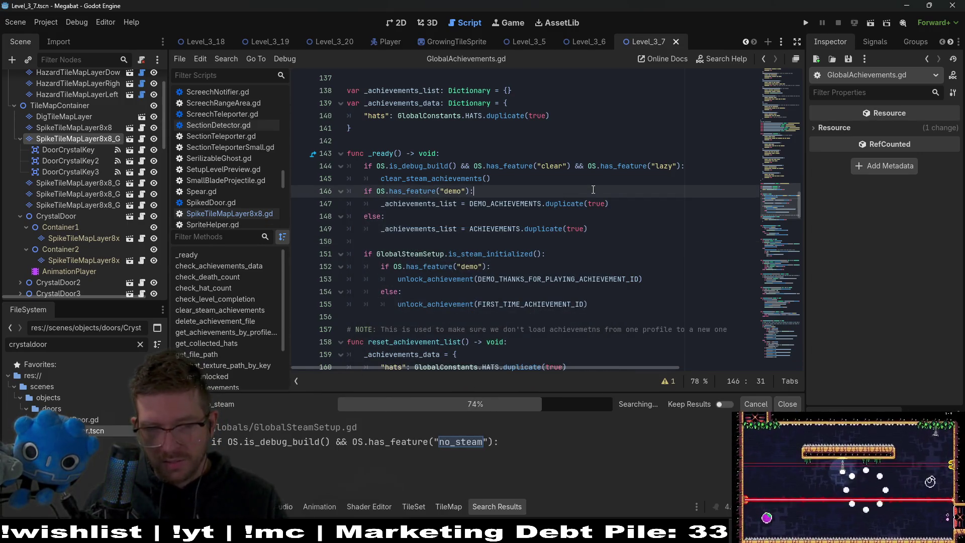
{"action": "scroll", "coordinate": [582, 237], "scroll_direction": "up", "scroll_amount": 1}
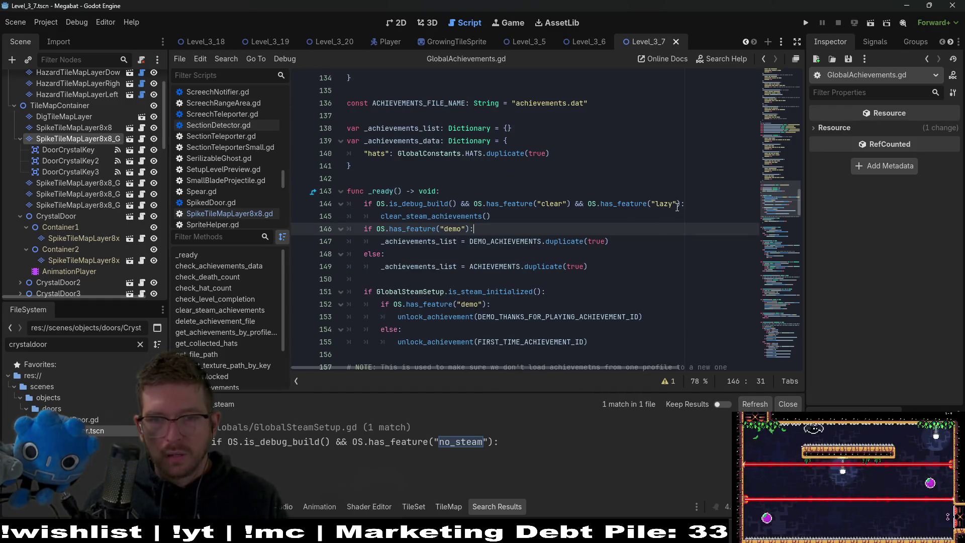
{"action": "left_click_drag", "start_coordinate": [681, 204], "coordinate": [587, 203]}
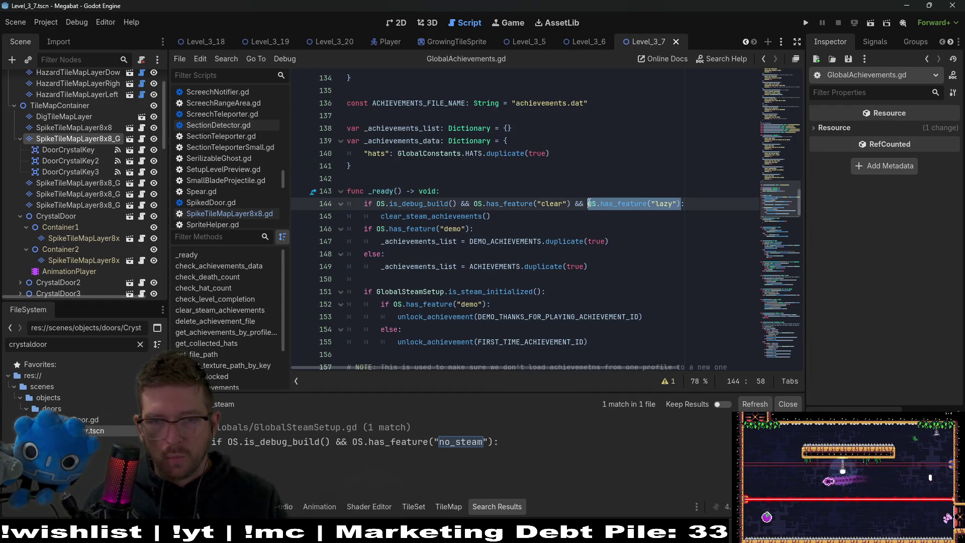
{"action": "key", "text": "ctrl+f"}
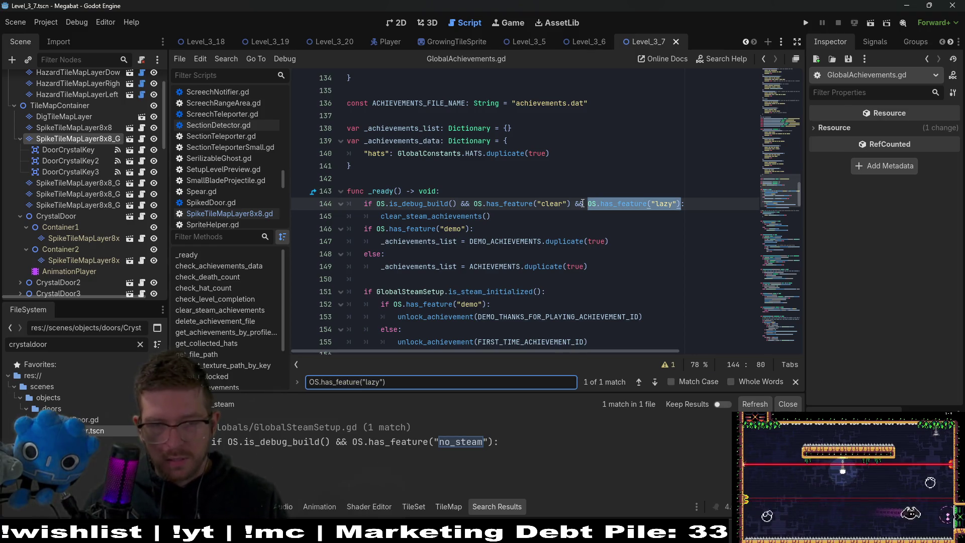
{"action": "key", "text": "ctrl+shift+f"}
{"action": "key", "text": "Return"}
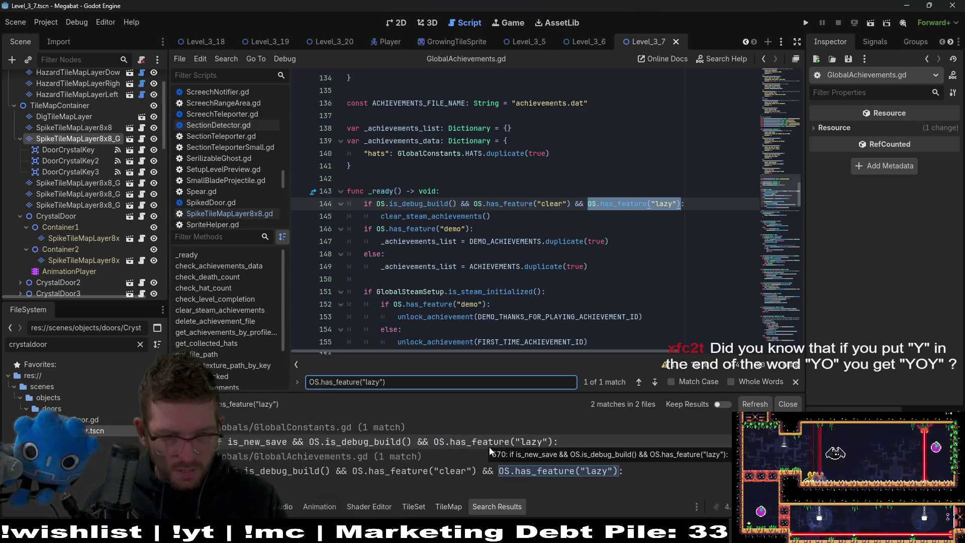
{"action": "left_click", "coordinate": [292, 443]}
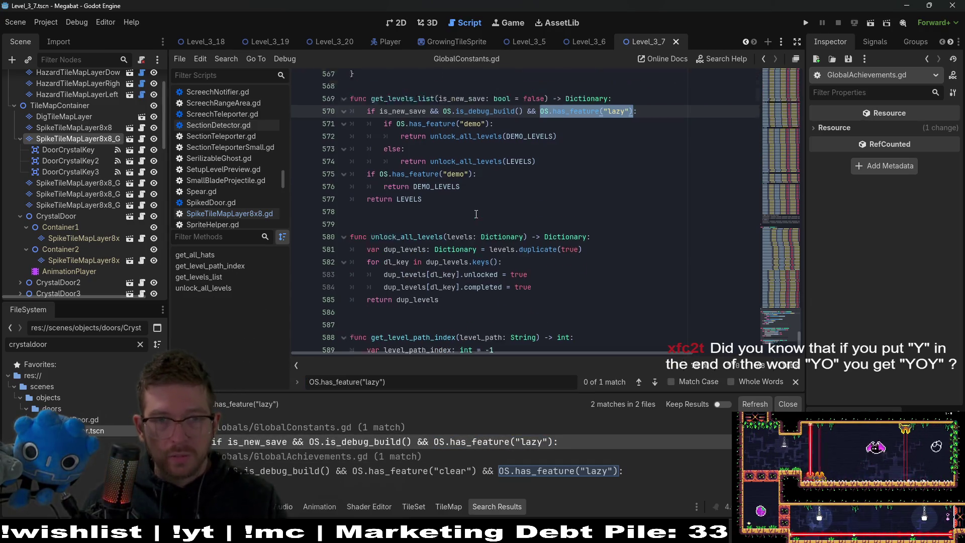
{"action": "scroll", "coordinate": [481, 222], "scroll_direction": "up", "scroll_amount": 2}
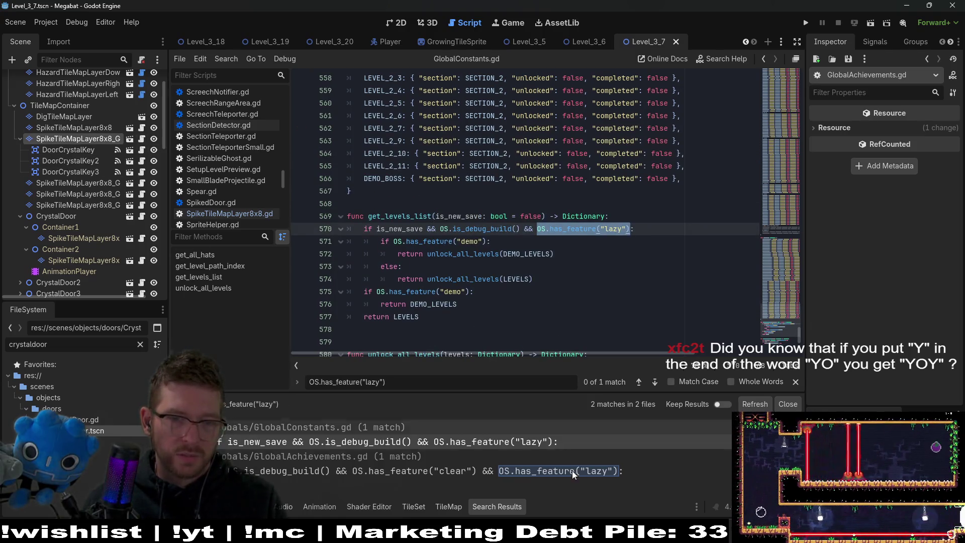
{"action": "left_click", "coordinate": [549, 472]}
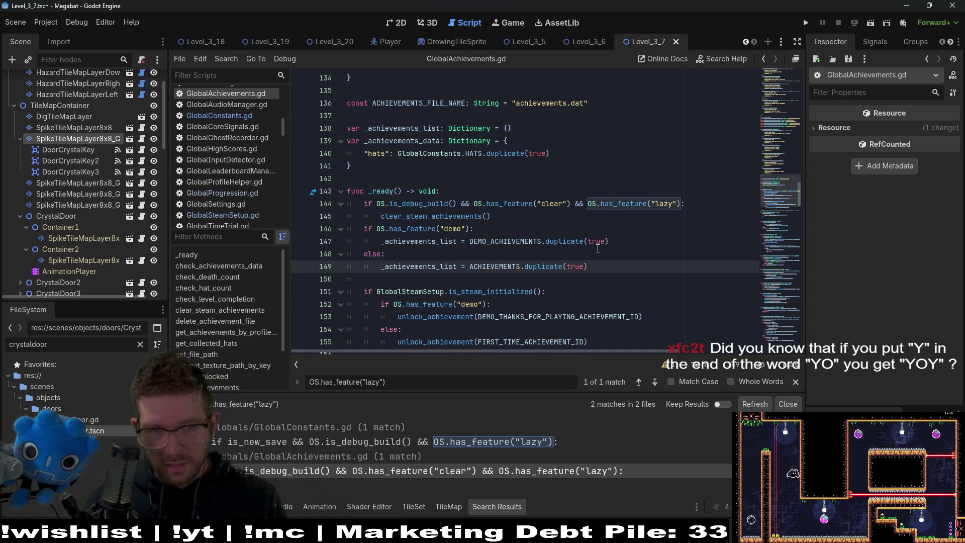
{"action": "scroll", "coordinate": [598, 248], "scroll_direction": "down", "scroll_amount": 1}
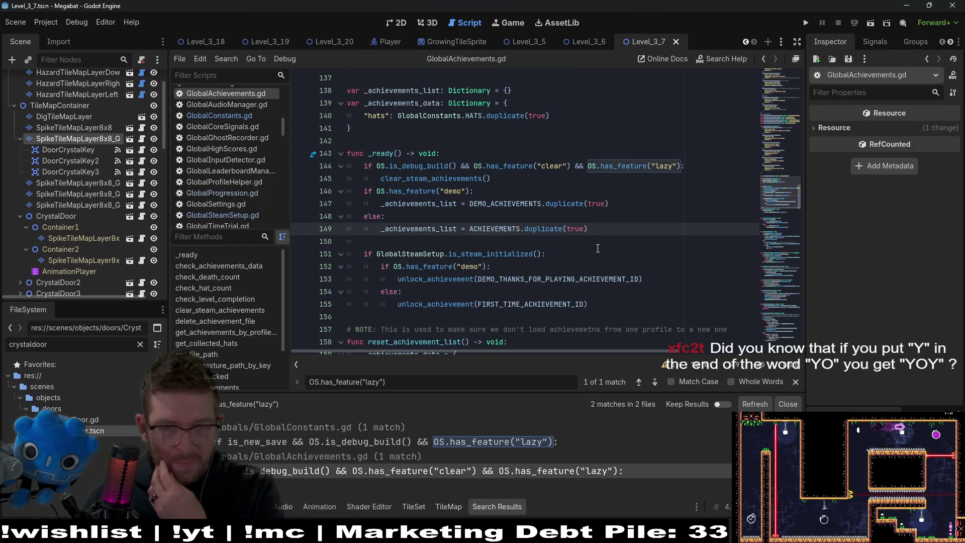
{"action": "scroll", "coordinate": [597, 248], "scroll_direction": "down", "scroll_amount": 1}
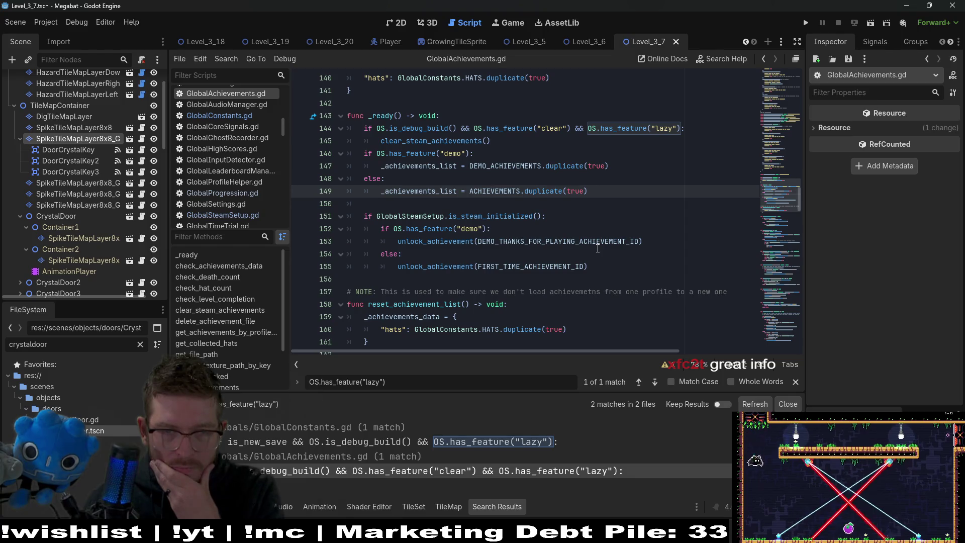
{"action": "double_click", "coordinate": [516, 217]}
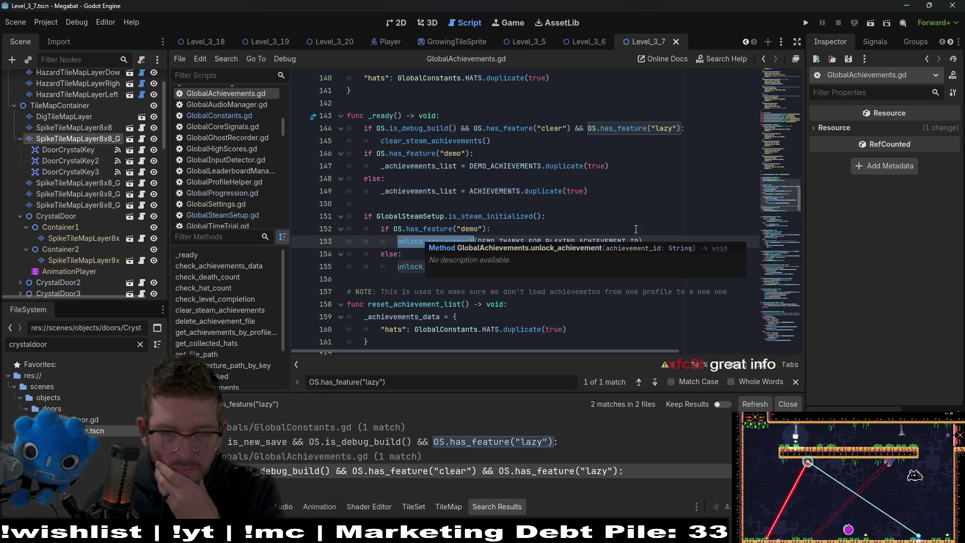
Insert one blank line after the FIRST_TIME_ACHIEVEMENT_ID unlock on line 155
{"action": "left_click", "coordinate": [608, 191]}
{"action": "left_click", "coordinate": [616, 268]}
{"action": "key", "text": "Return"}
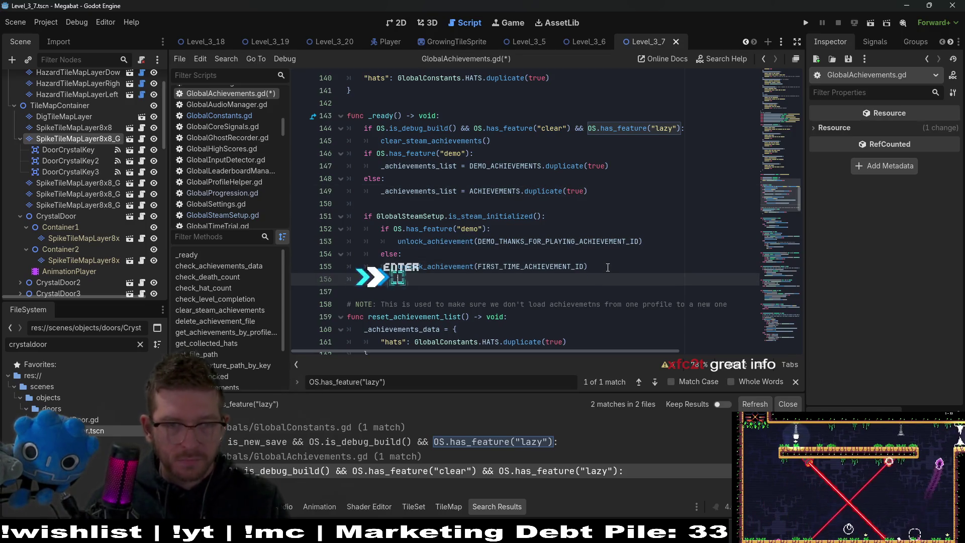
{"action": "key", "text": "BackSpace"}
{"action": "key", "text": "BackSpace"}
{"action": "key", "text": "Return"}
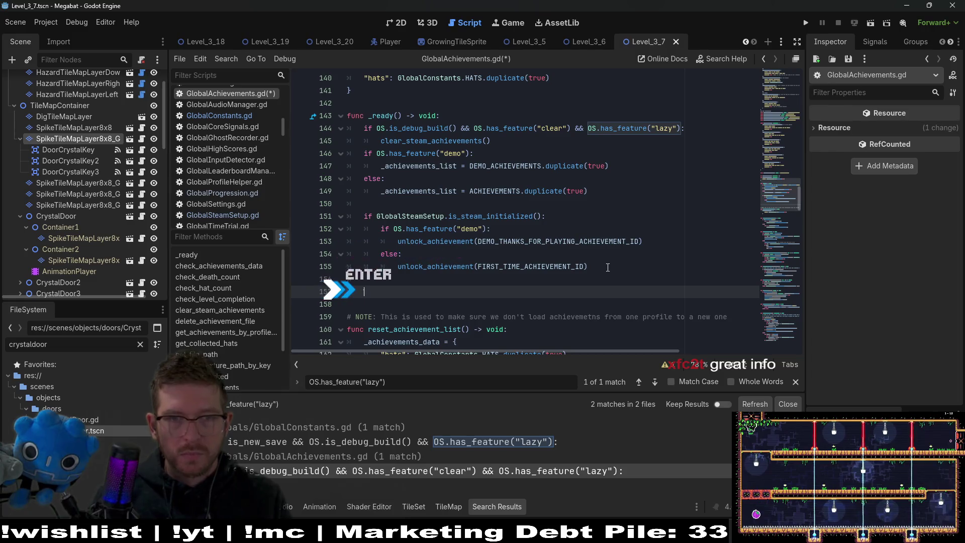
{"action": "key", "text": "ctrl+z"}
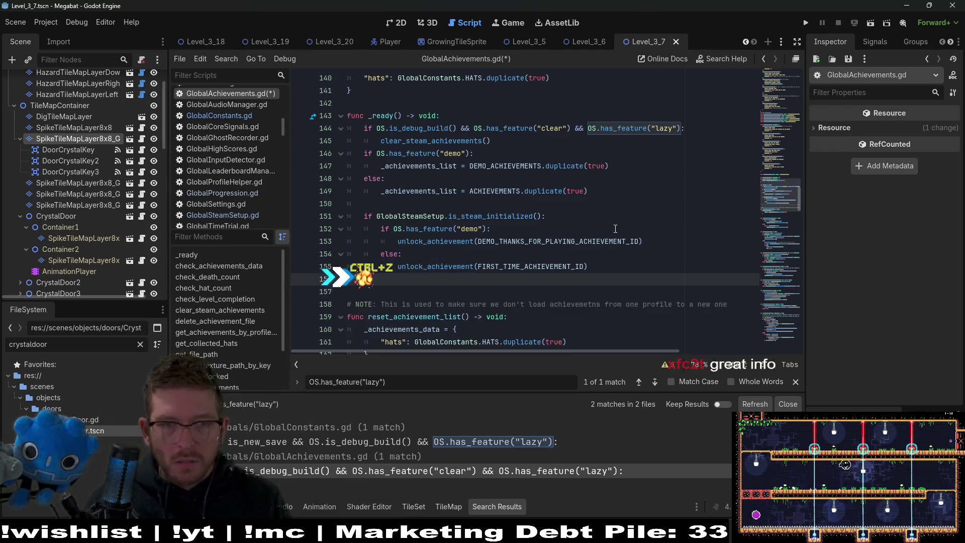
Start an OS.is_debug_build check under clear_steam_achievements, remove it, and review line 144's condition
{"action": "left_click", "coordinate": [508, 144]}
{"action": "key", "text": "Return"}
{"action": "key", "text": "BackSpace"}
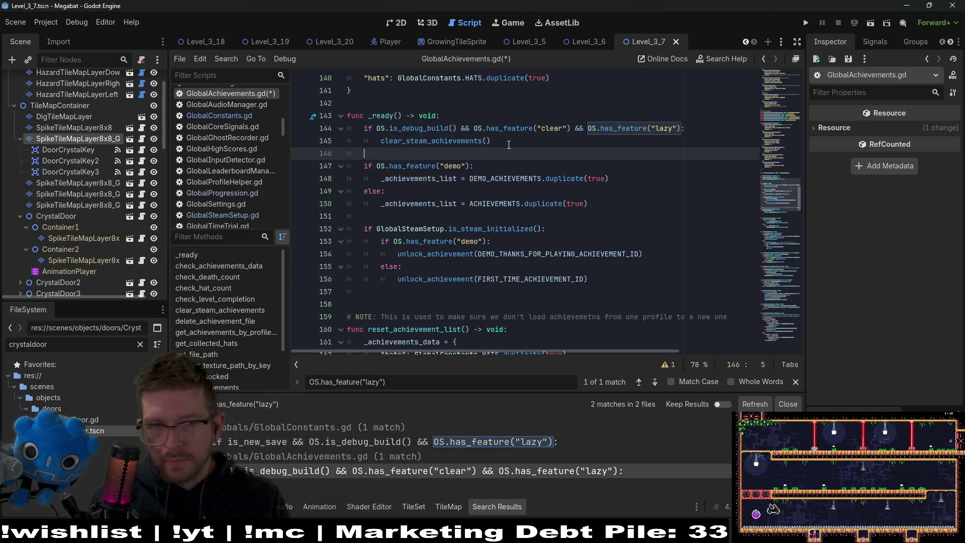
{"action": "type", "text": "#if OS."}
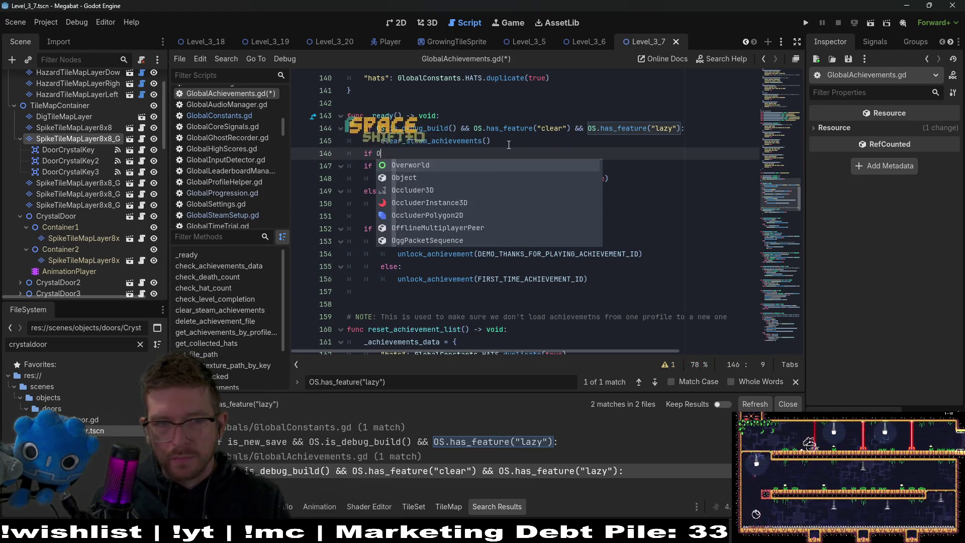
{"action": "type", "text": "is_d"}
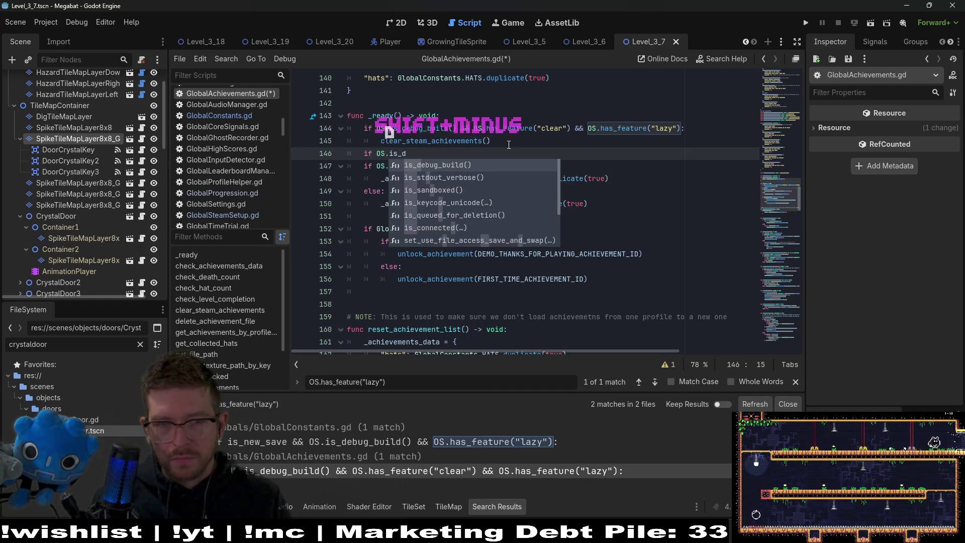
{"action": "key", "text": "BackSpace"}
{"action": "key", "text": "BackSpace"}
{"action": "key", "text": "BackSpace"}
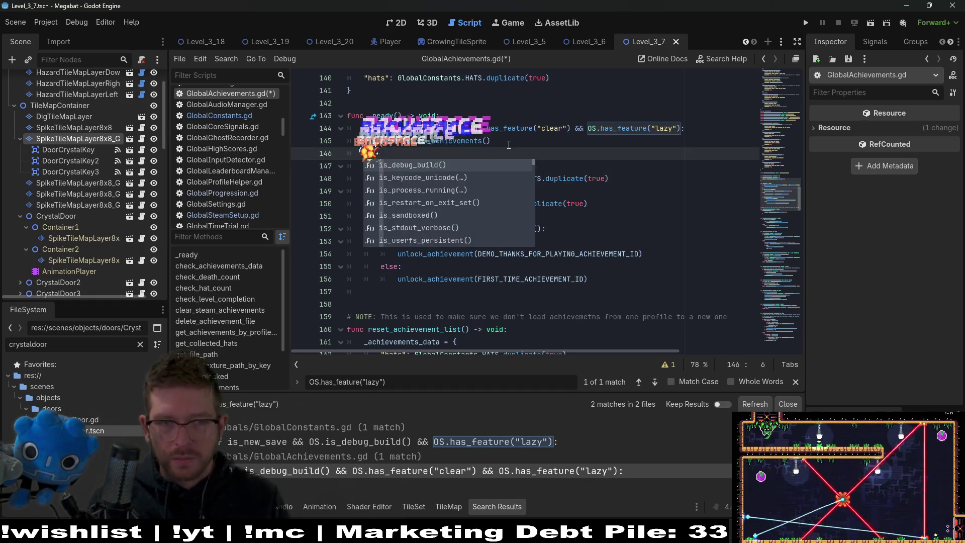
{"action": "key", "text": "BackSpace"}
{"action": "key", "text": "BackSpace"}
{"action": "left_click_drag", "start_coordinate": [685, 128], "coordinate": [310, 131]}
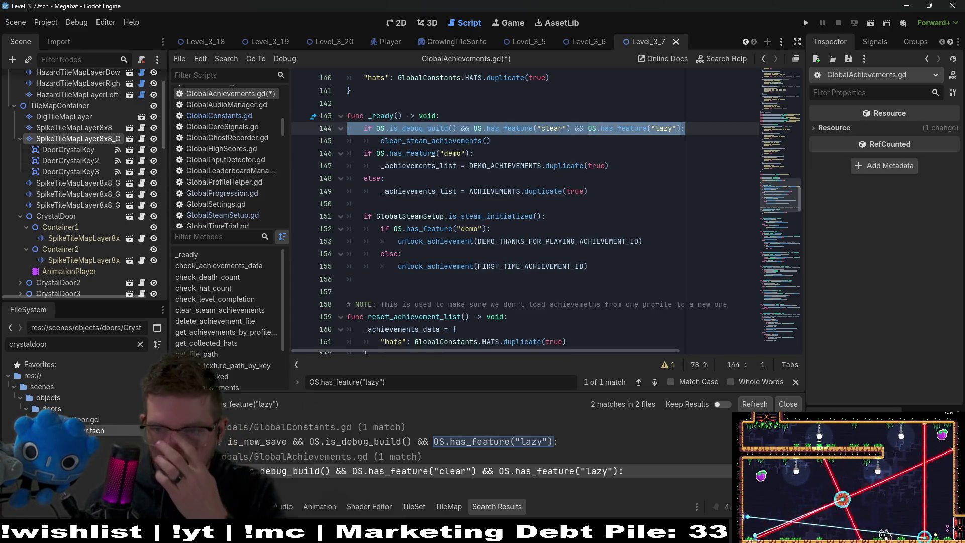
{"action": "mouse_move", "coordinate": [433, 159]}
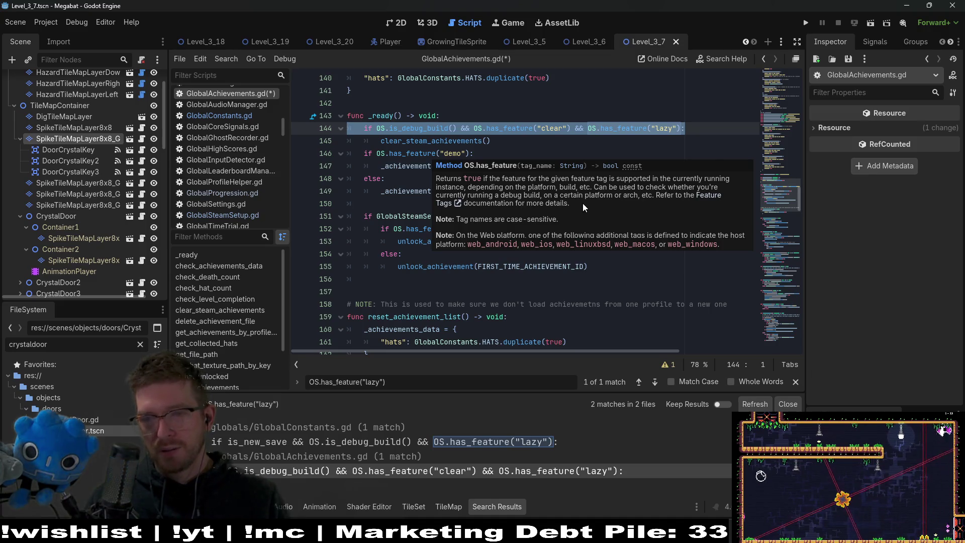
{"action": "left_click", "coordinate": [722, 207]}
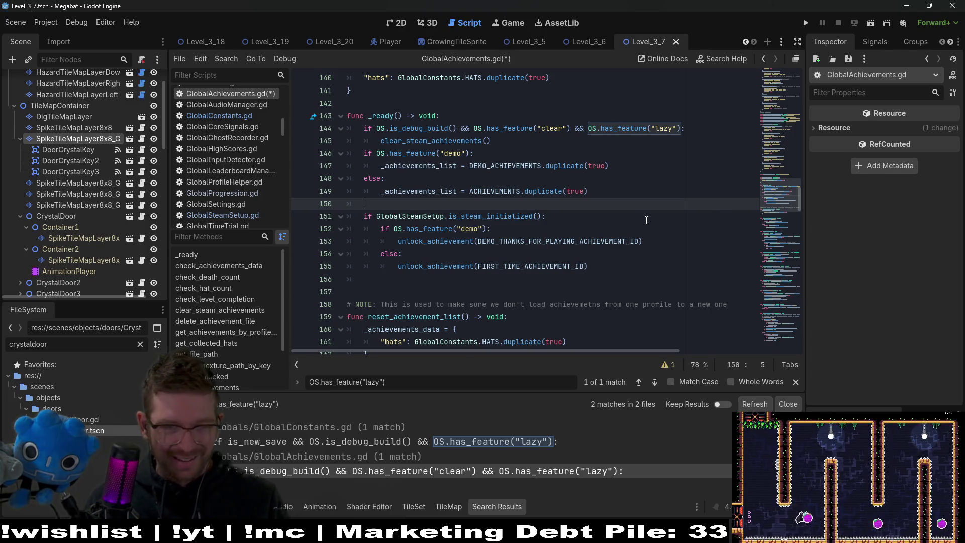
{"action": "scroll", "coordinate": [646, 220], "scroll_direction": "down", "scroll_amount": 8}
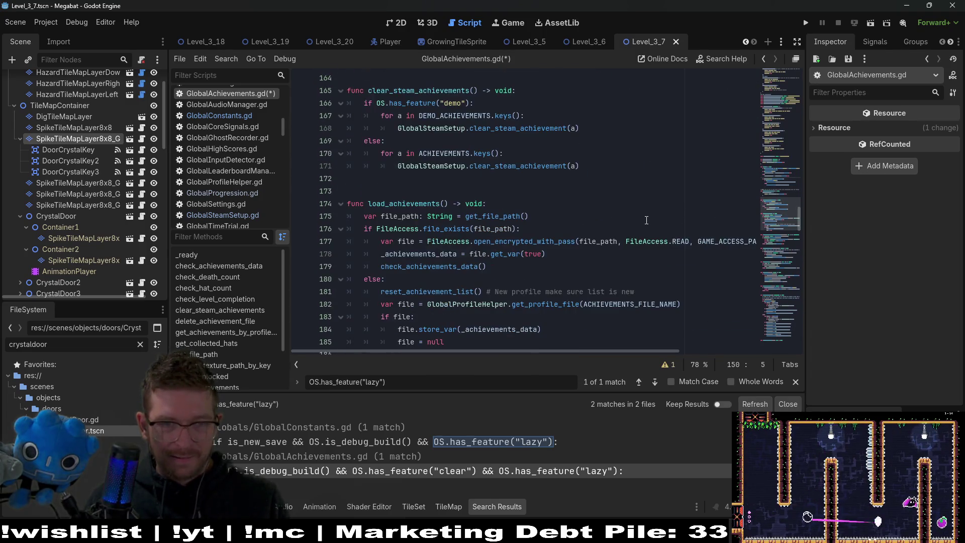
{"action": "scroll", "coordinate": [646, 219], "scroll_direction": "down", "scroll_amount": 2}
{"action": "scroll", "coordinate": [646, 219], "scroll_direction": "down", "scroll_amount": 3}
{"action": "scroll", "coordinate": [647, 219], "scroll_direction": "up", "scroll_amount": 10}
{"action": "scroll", "coordinate": [647, 218], "scroll_direction": "up", "scroll_amount": 4}
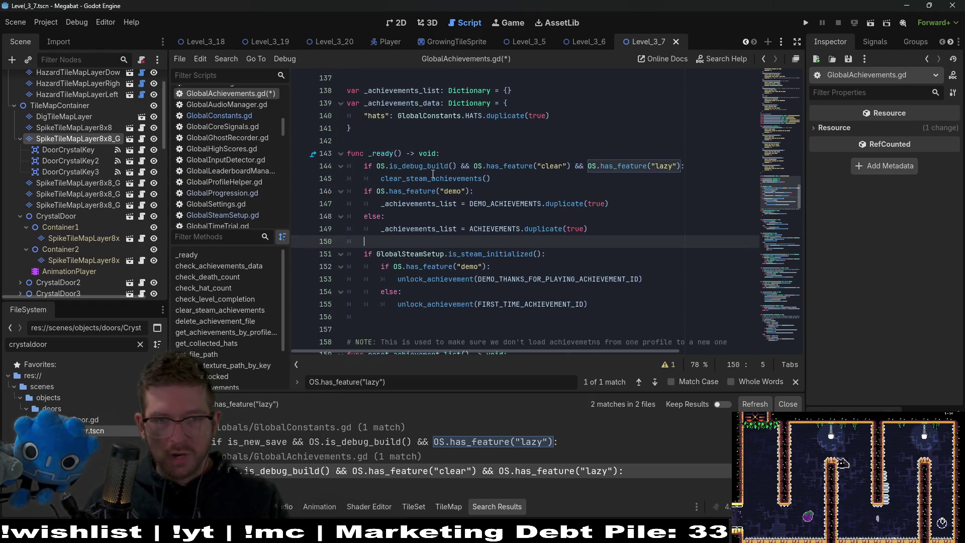
{"action": "double_click", "coordinate": [385, 155]}
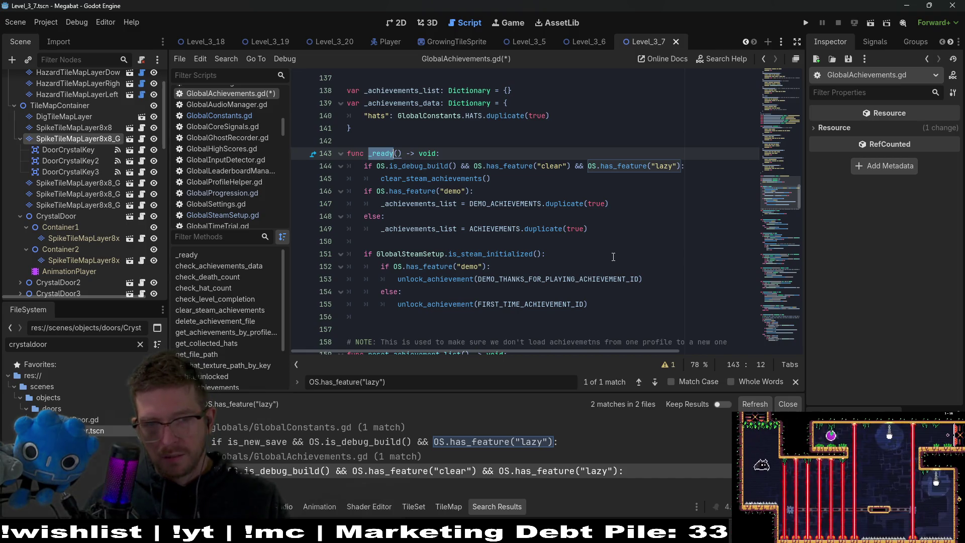
{"action": "scroll", "coordinate": [613, 257], "scroll_direction": "down", "scroll_amount": 10}
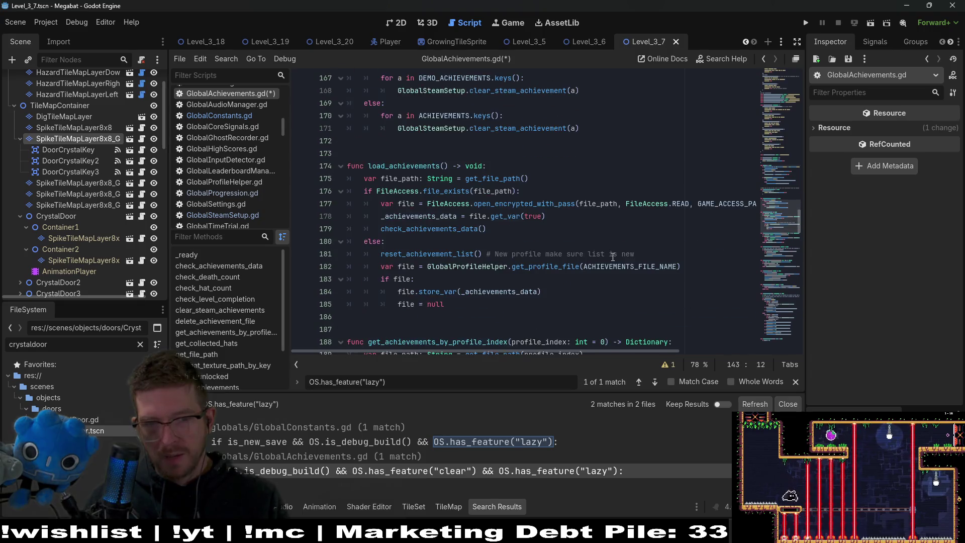
{"action": "scroll", "coordinate": [612, 257], "scroll_direction": "down", "scroll_amount": 7}
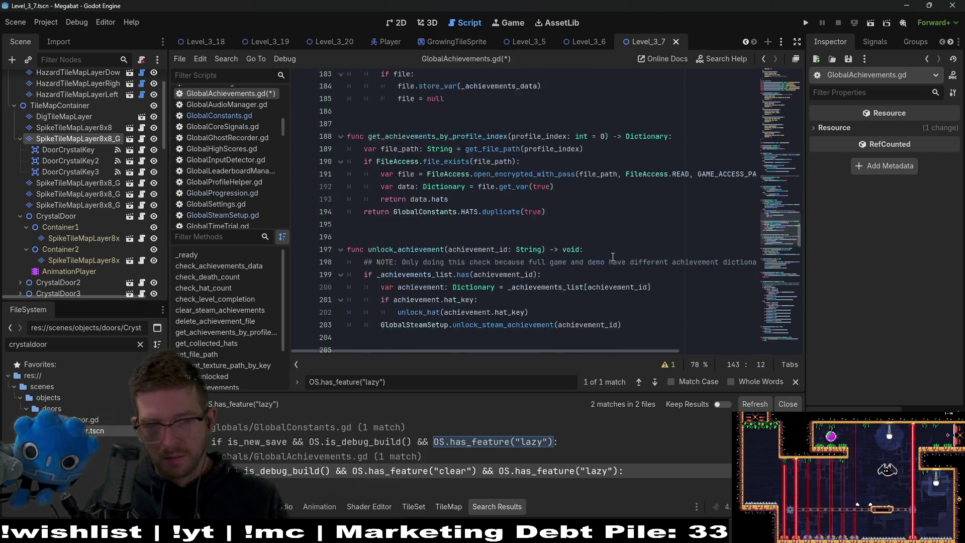
{"action": "scroll", "coordinate": [613, 257], "scroll_direction": "down", "scroll_amount": 3}
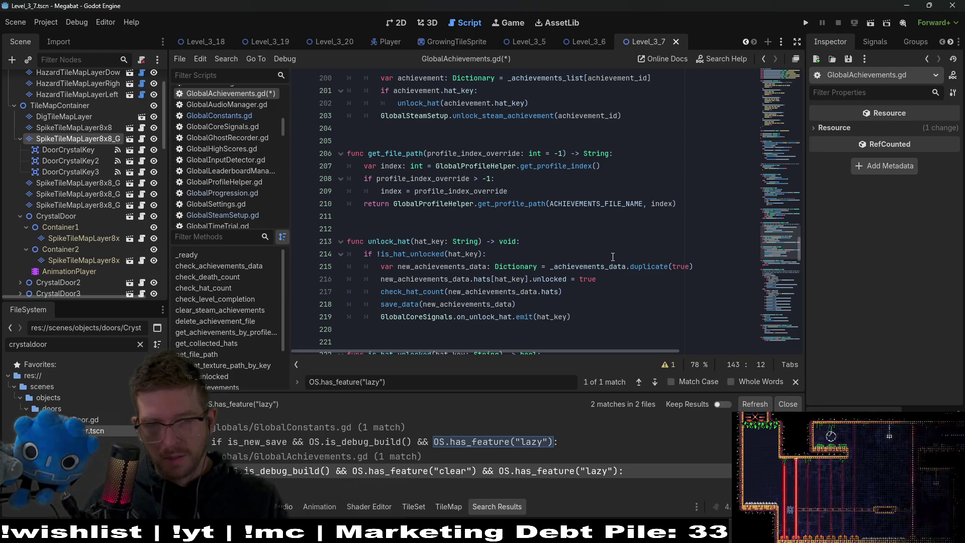
{"action": "scroll", "coordinate": [611, 251], "scroll_direction": "down", "scroll_amount": 2}
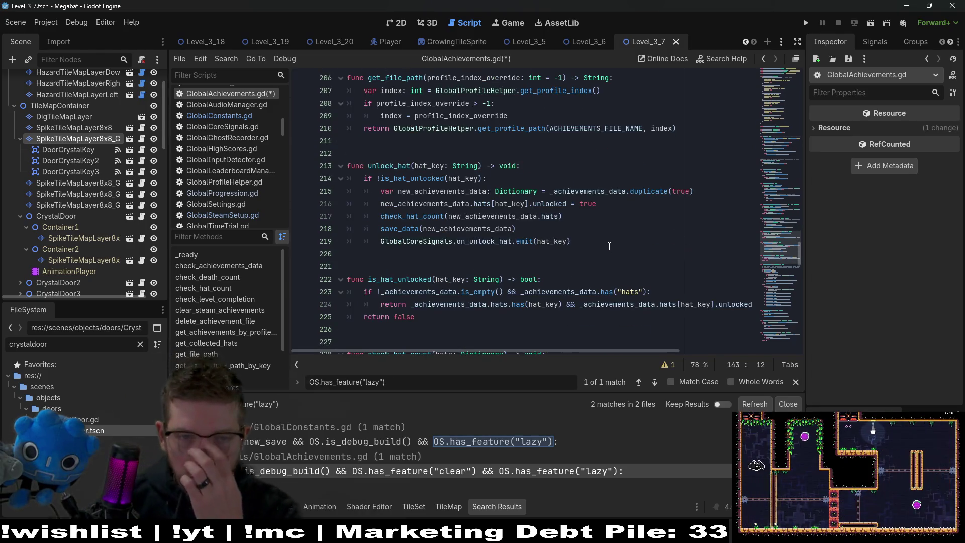
{"action": "scroll", "coordinate": [609, 246], "scroll_direction": "down", "scroll_amount": 1}
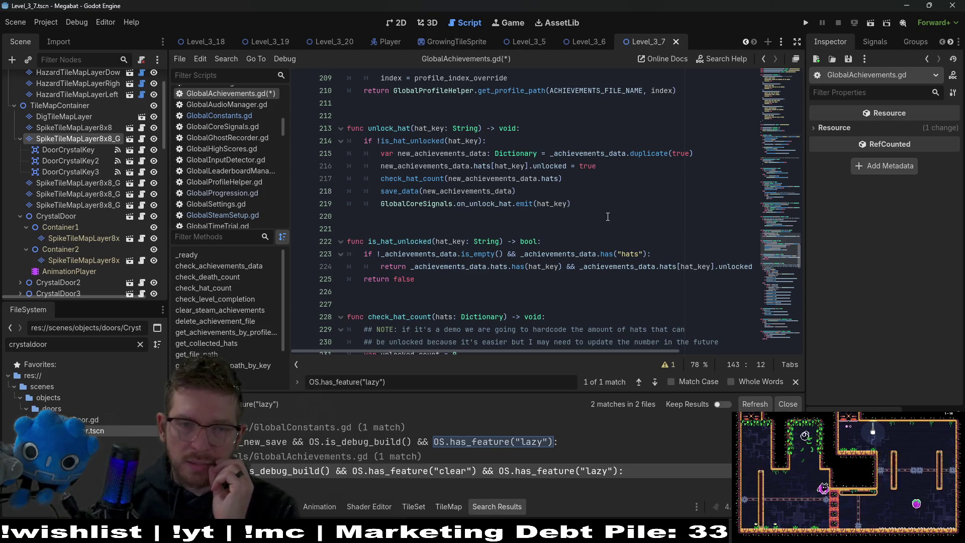
{"action": "scroll", "coordinate": [607, 216], "scroll_direction": "down", "scroll_amount": 2}
{"action": "scroll", "coordinate": [605, 217], "scroll_direction": "up", "scroll_amount": 4}
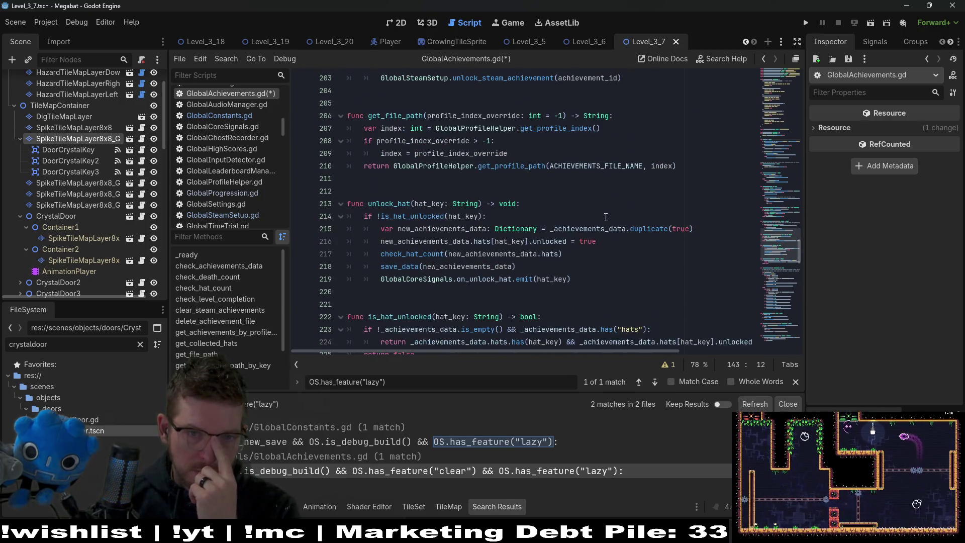
{"action": "scroll", "coordinate": [606, 217], "scroll_direction": "down", "scroll_amount": 12}
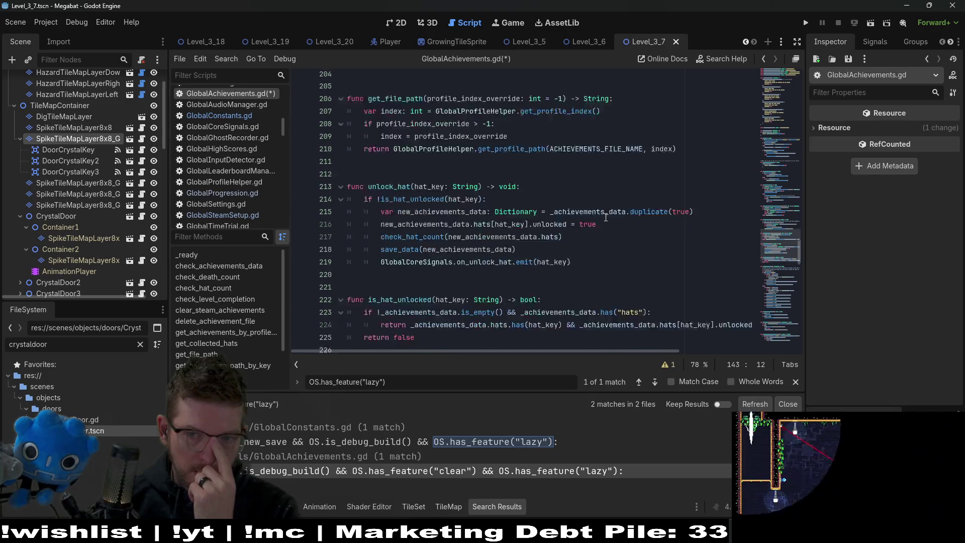
{"action": "scroll", "coordinate": [602, 220], "scroll_direction": "down", "scroll_amount": 3}
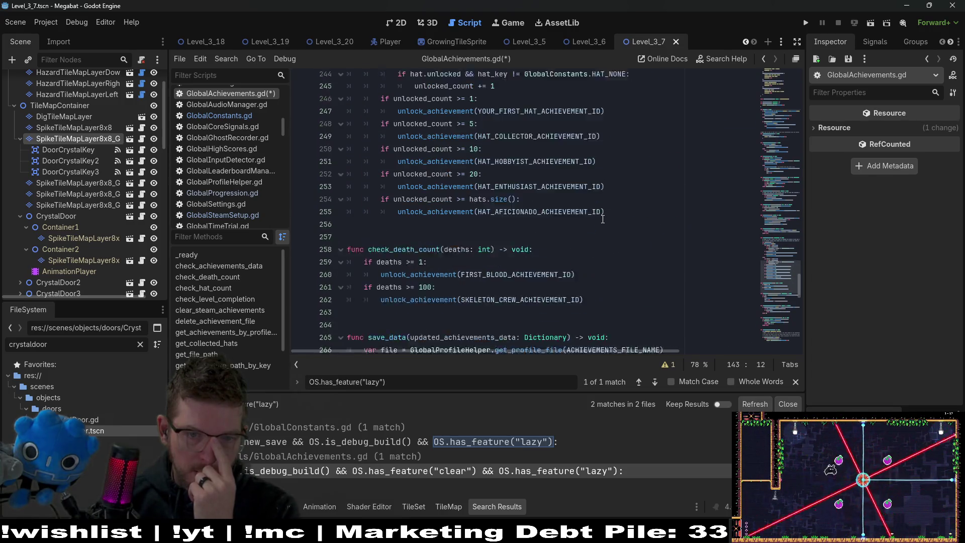
{"action": "scroll", "coordinate": [603, 219], "scroll_direction": "down", "scroll_amount": 2}
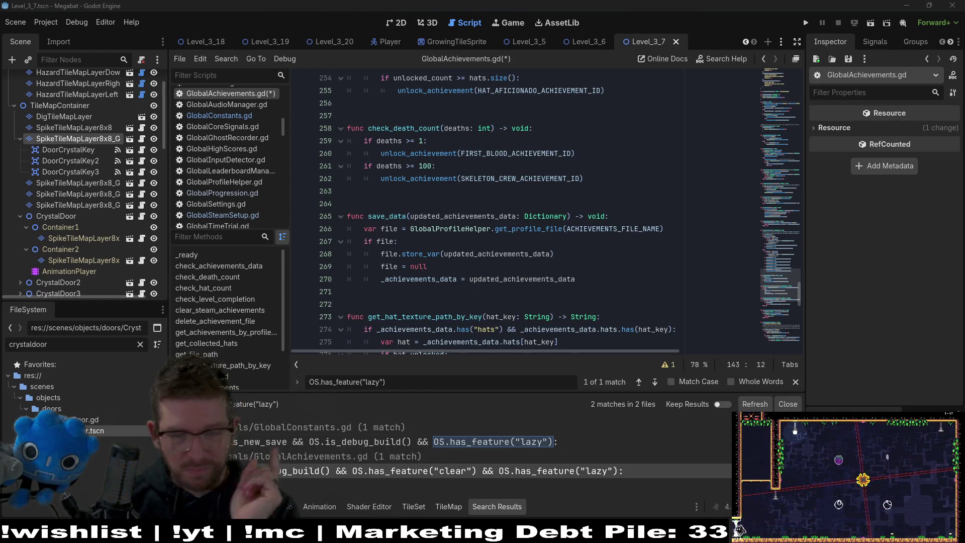
{"action": "left_click", "coordinate": [568, 242]}
{"action": "scroll", "coordinate": [568, 240], "scroll_direction": "down", "scroll_amount": 3}
{"action": "scroll", "coordinate": [567, 240], "scroll_direction": "down", "scroll_amount": 4}
{"action": "scroll", "coordinate": [568, 240], "scroll_direction": "down", "scroll_amount": 3}
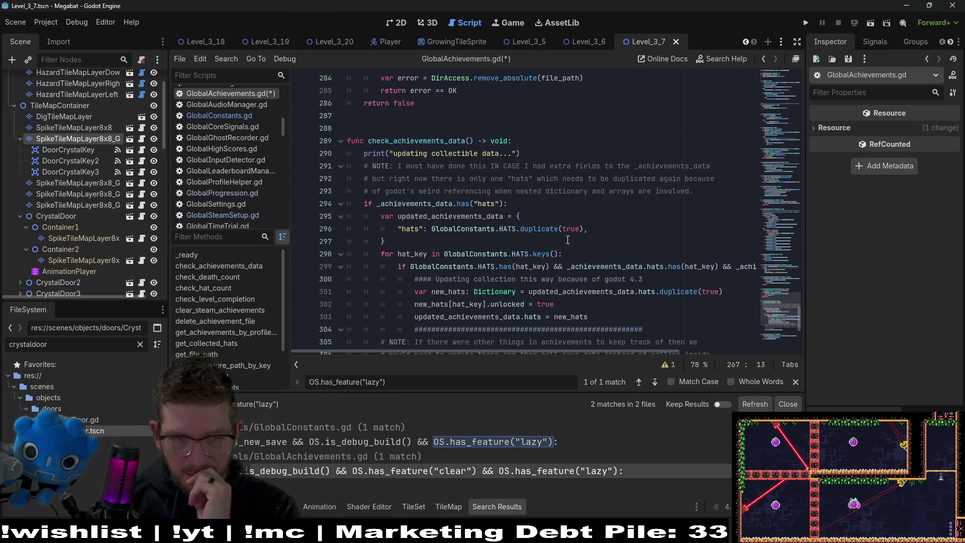
{"action": "scroll", "coordinate": [568, 240], "scroll_direction": "down", "scroll_amount": 2}
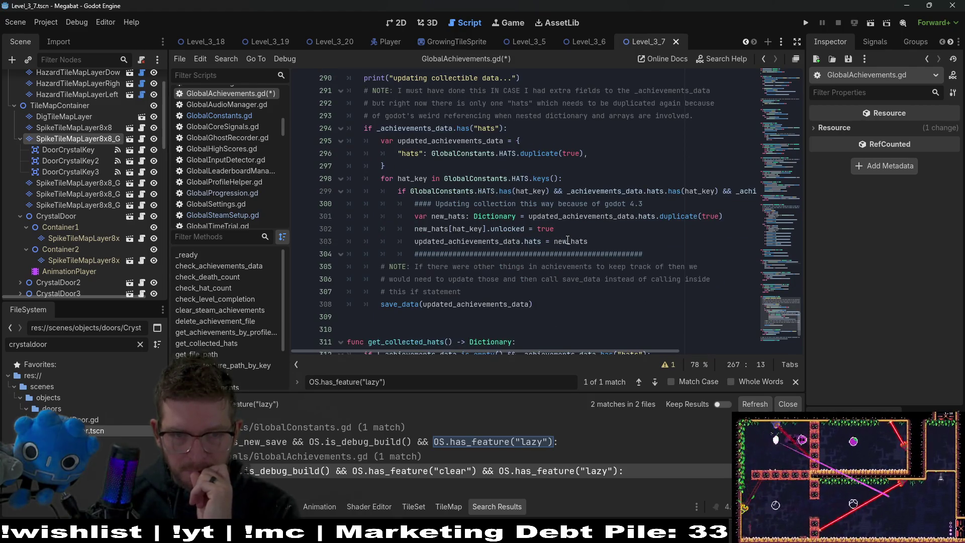
{"action": "scroll", "coordinate": [568, 240], "scroll_direction": "up", "scroll_amount": 1}
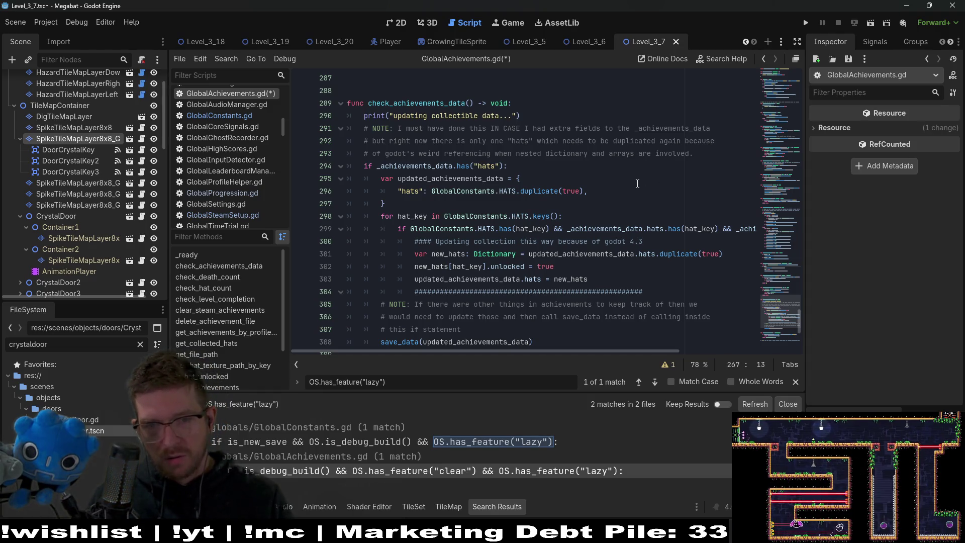
{"action": "key", "text": "ctrl+shift+f"}
Search the project for check_achievements_data and jump to where it is called
{"action": "type", "text": "chec"}
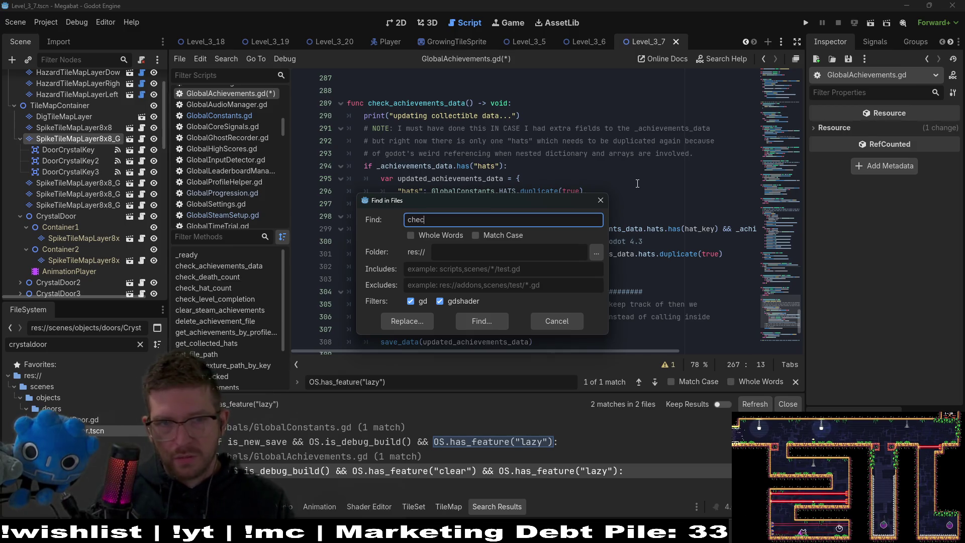
{"action": "type", "text": "k_achievemen"}
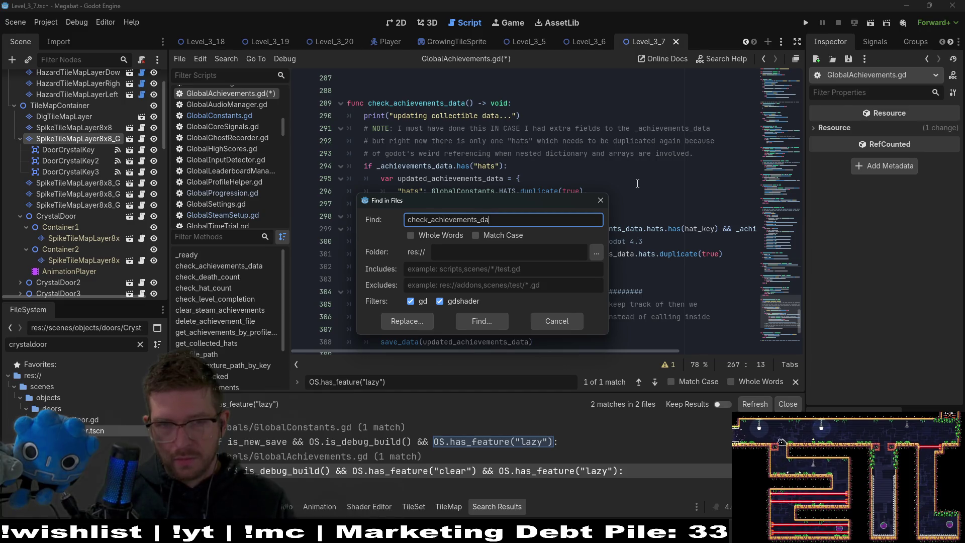
{"action": "type", "text": "ts_da"}
{"action": "key", "text": "Return"}
{"action": "left_click", "coordinate": [304, 439]}
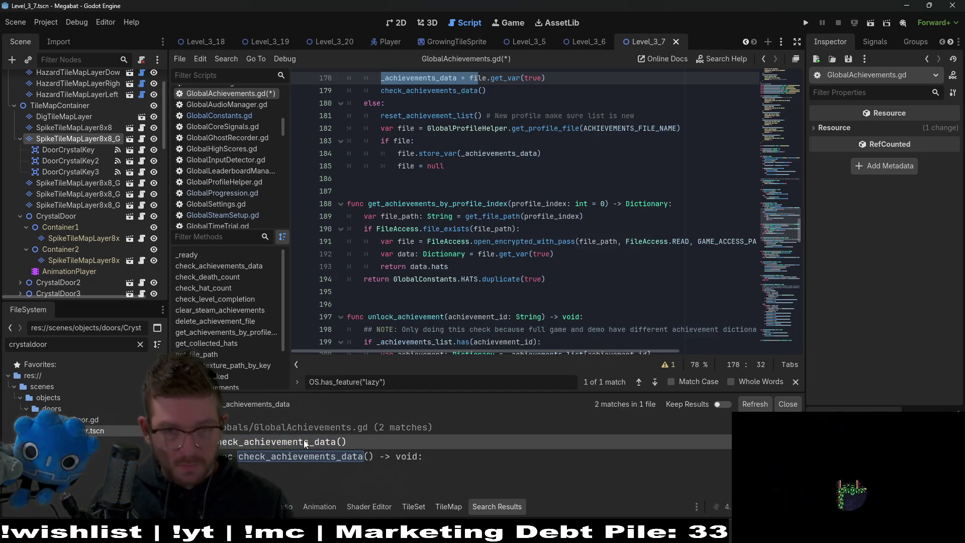
{"action": "scroll", "coordinate": [502, 226], "scroll_direction": "up", "scroll_amount": 3}
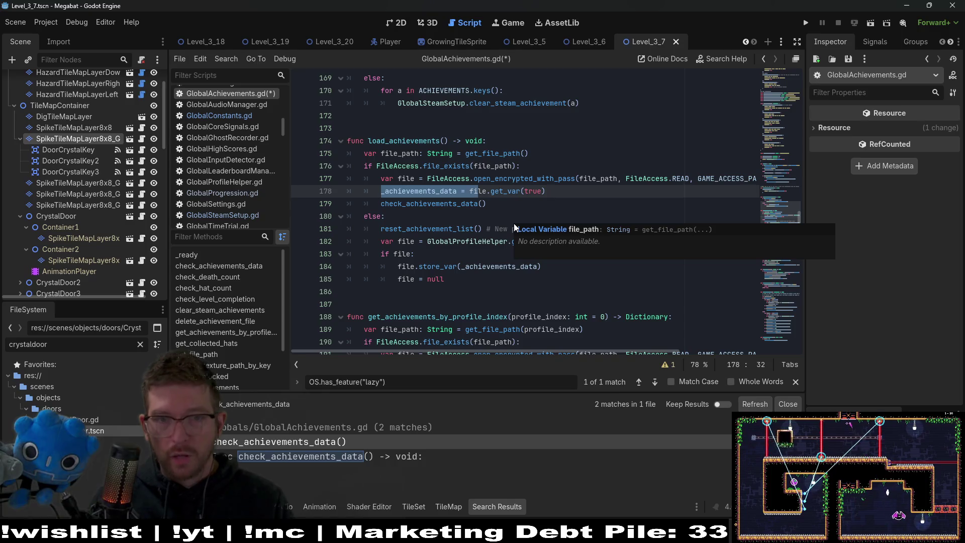
{"action": "scroll", "coordinate": [452, 222], "scroll_direction": "down", "scroll_amount": 7}
{"action": "scroll", "coordinate": [452, 223], "scroll_direction": "down", "scroll_amount": 10}
Open the check_achievements_data definition and review its hat_key loop
{"action": "left_click", "coordinate": [370, 453]}
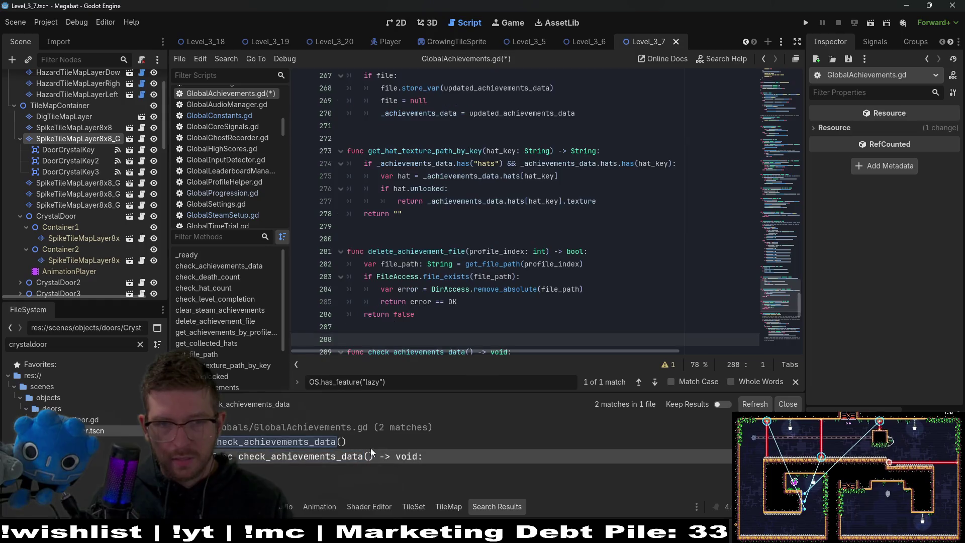
{"action": "scroll", "coordinate": [524, 206], "scroll_direction": "up", "scroll_amount": 2}
{"action": "scroll", "coordinate": [524, 206], "scroll_direction": "down", "scroll_amount": 7}
{"action": "left_click", "coordinate": [497, 213]}
{"action": "scroll", "coordinate": [609, 205], "scroll_direction": "down", "scroll_amount": 2}
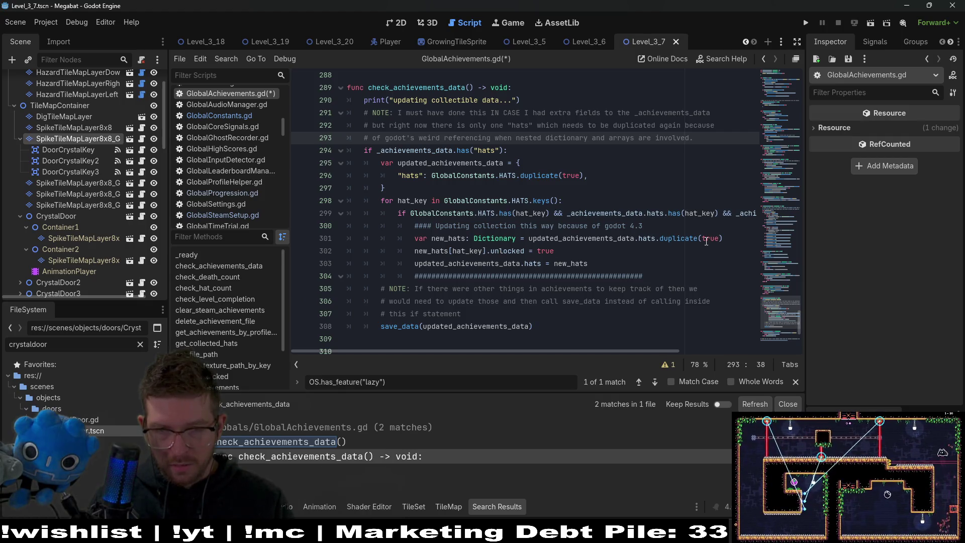
{"action": "mouse_move", "coordinate": [535, 354]}
{"action": "left_mouse_down"}
{"action": "mouse_move", "coordinate": [658, 342]}
{"action": "mouse_move", "coordinate": [480, 346]}
{"action": "left_mouse_up"}
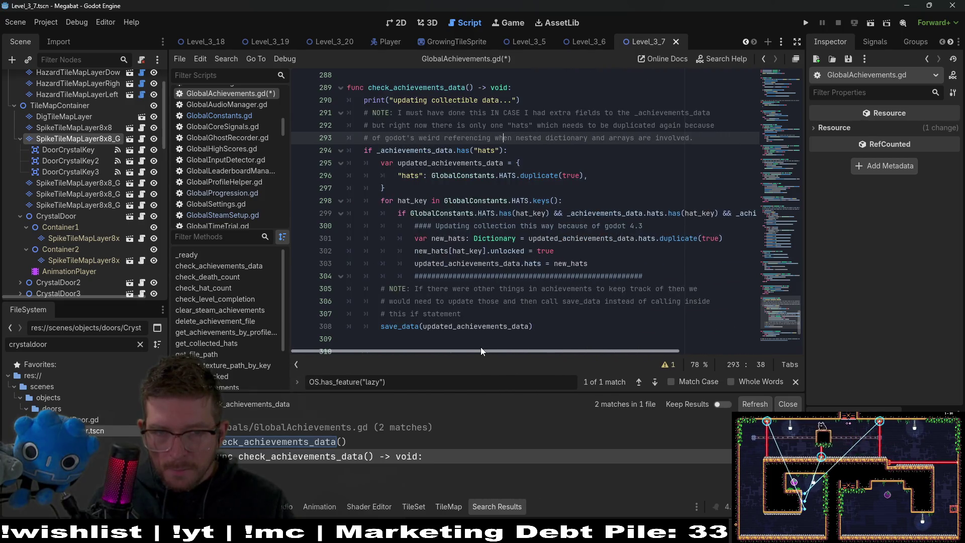
{"action": "left_click", "coordinate": [585, 203]}
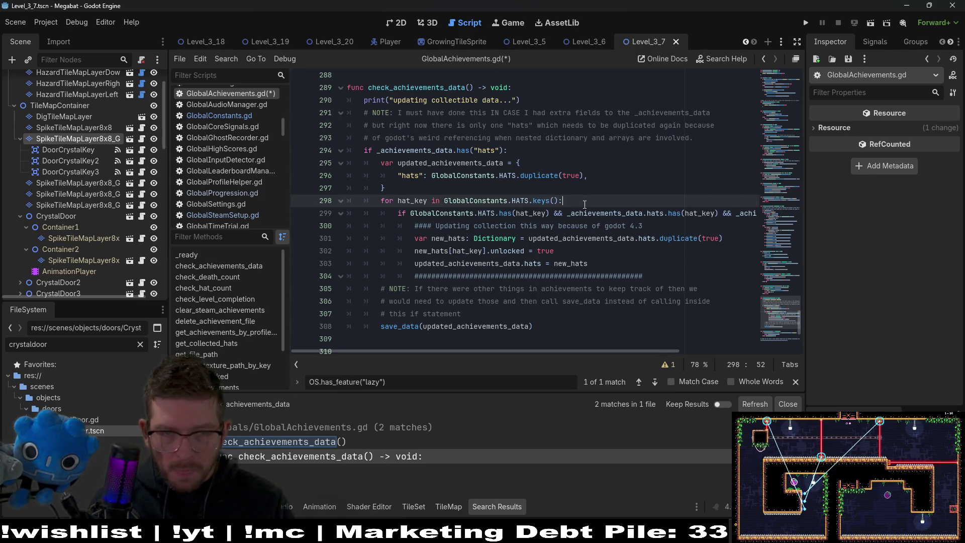
Paste the debug-build feature check into the hat_key loop, dropping its "clear" condition
{"action": "key", "text": "Return"}
{"action": "type", "text": "if OS.is_debug_build() && OS.has_feature(\"clear\") && OS.has_feature(\"lazy\"):"}
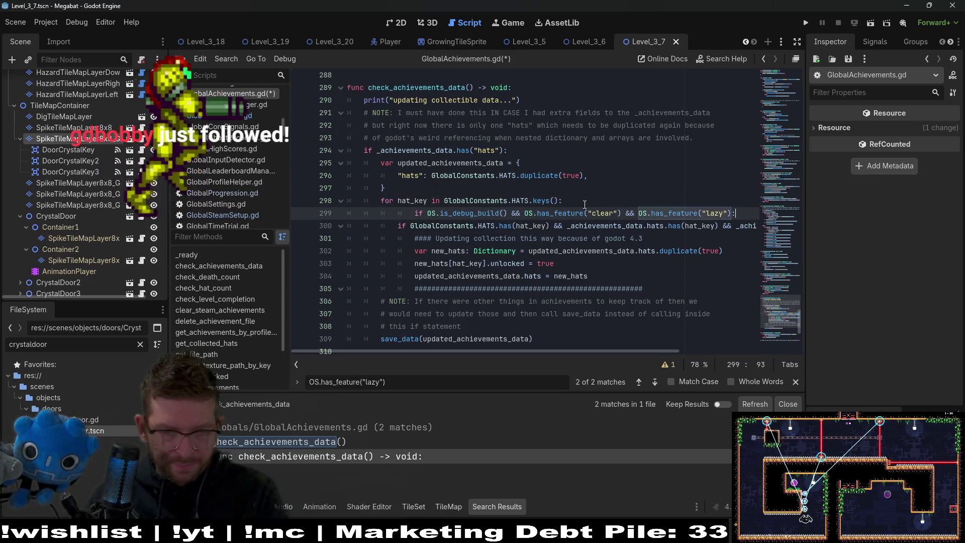
{"action": "key", "text": "Home"}
{"action": "key", "text": "BackSpace"}
{"action": "left_click_drag", "start_coordinate": [607, 215], "coordinate": [507, 215]}
{"action": "key", "text": "BackSpace"}
{"action": "key", "text": "BackSpace"}
{"action": "key", "text": "BackSpace"}
{"action": "key", "text": "BackSpace"}
Give the new if a pass body and turn the following if into elif
{"action": "left_click", "coordinate": [623, 208]}
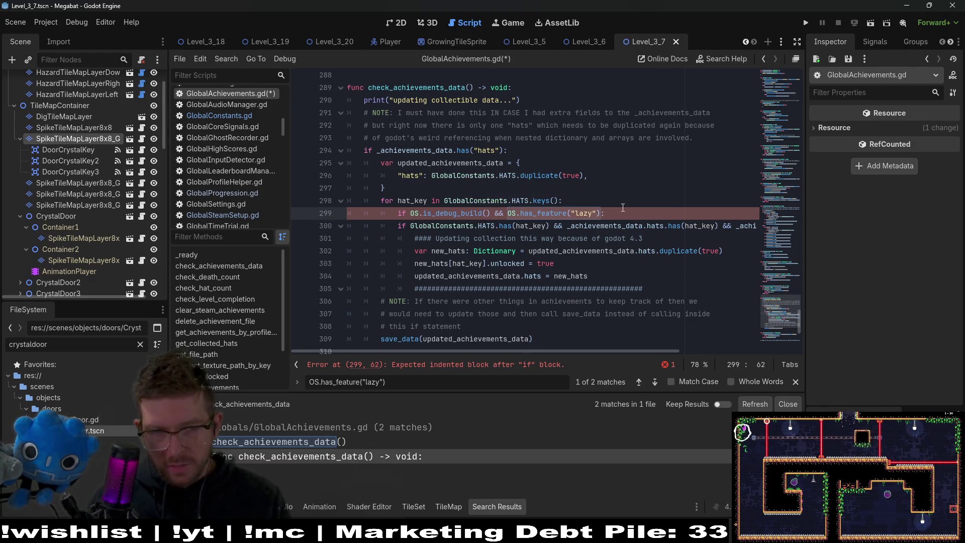
{"action": "key", "text": "Return"}
{"action": "type", "text": "pass"}
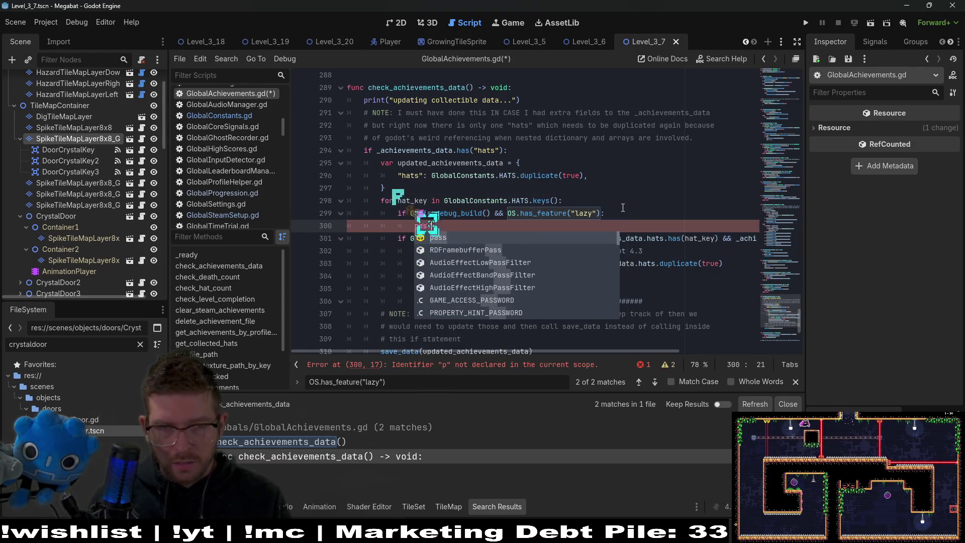
{"action": "key", "text": "Escape"}
{"action": "left_click", "coordinate": [402, 189]}
{"action": "left_click", "coordinate": [399, 242]}
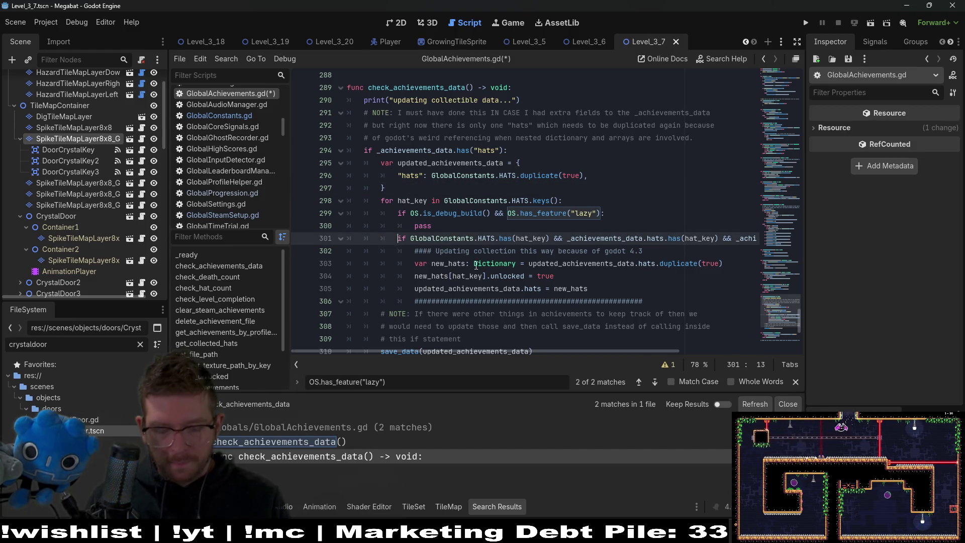
{"action": "type", "text": "el"}
{"action": "left_click", "coordinate": [526, 222]}
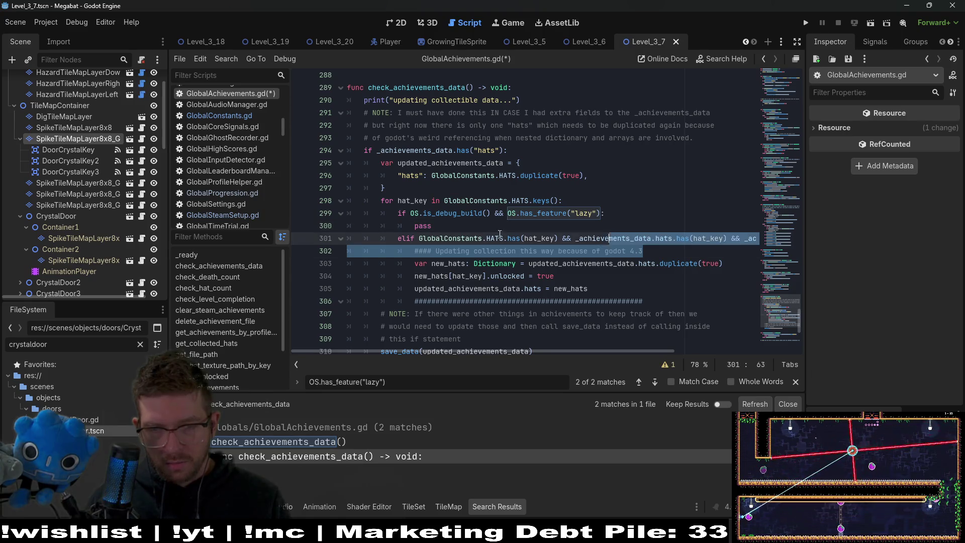
Inspect hat_key and updated_achievements_data, then select lines 303–305 that rebuild the hats
{"action": "left_click", "coordinate": [584, 263]}
{"action": "left_click", "coordinate": [450, 225]}
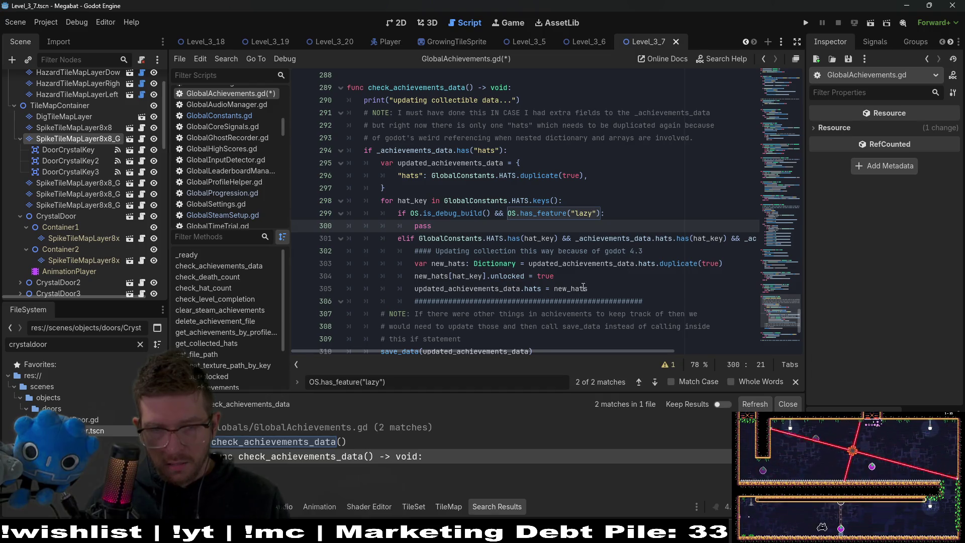
{"action": "left_click_drag", "start_coordinate": [603, 291], "coordinate": [411, 269]}
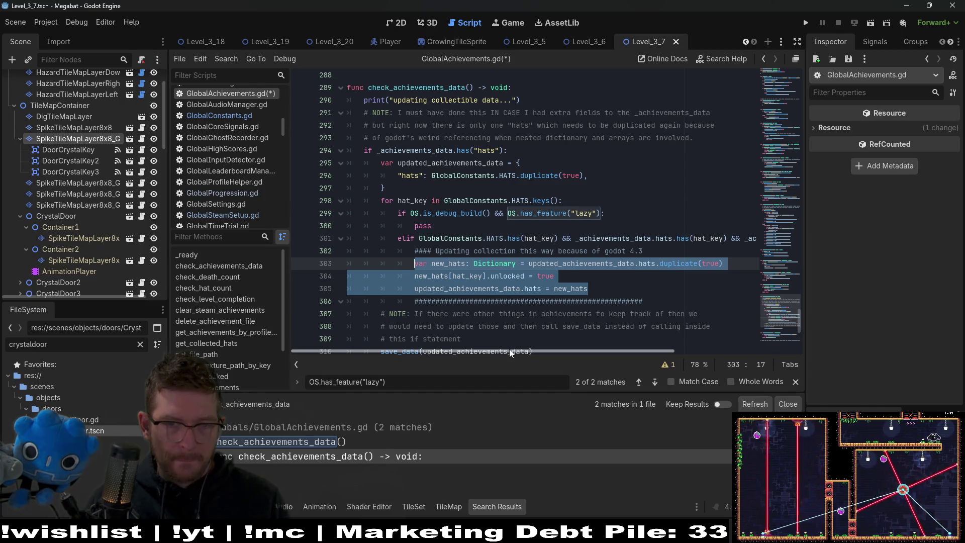
{"action": "left_click_drag", "start_coordinate": [508, 348], "coordinate": [532, 353]}
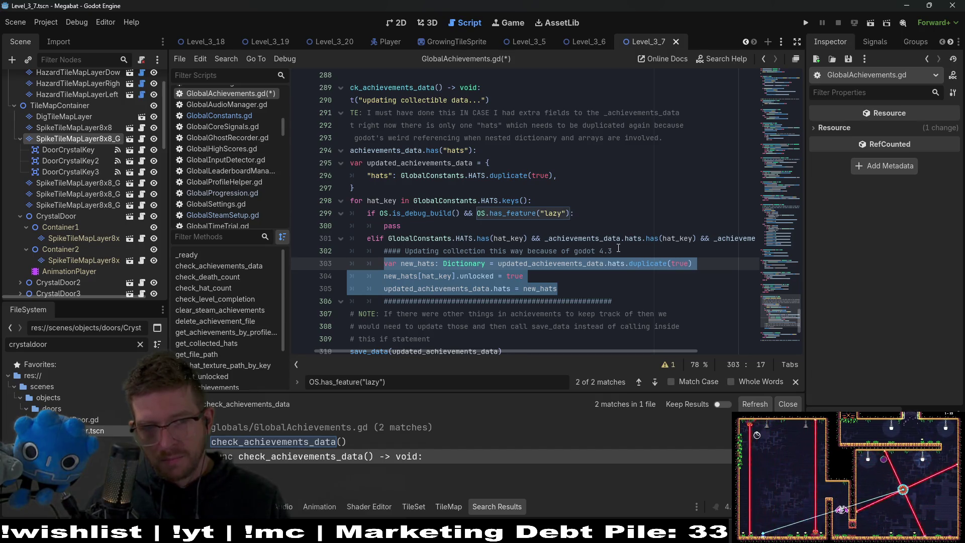
{"action": "double_click", "coordinate": [384, 201]}
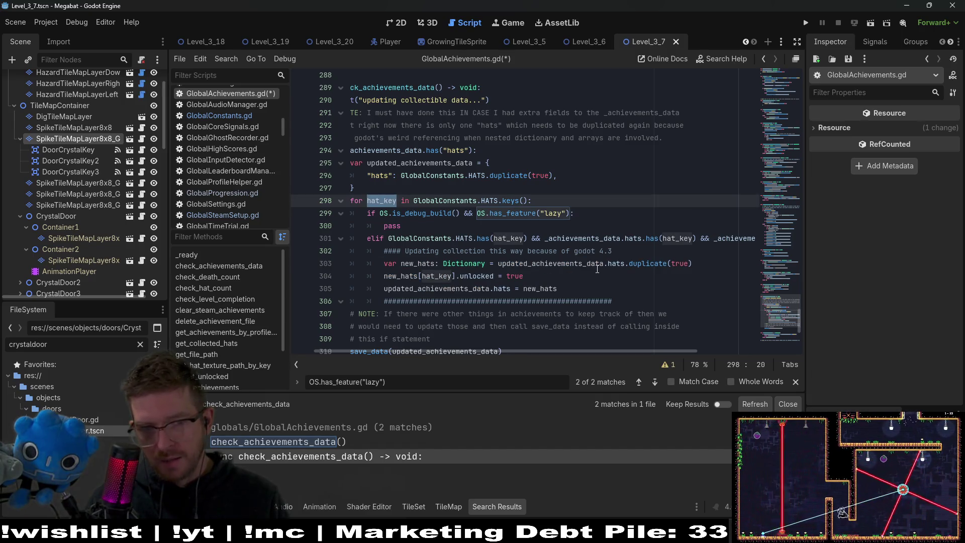
{"action": "double_click", "coordinate": [527, 263]}
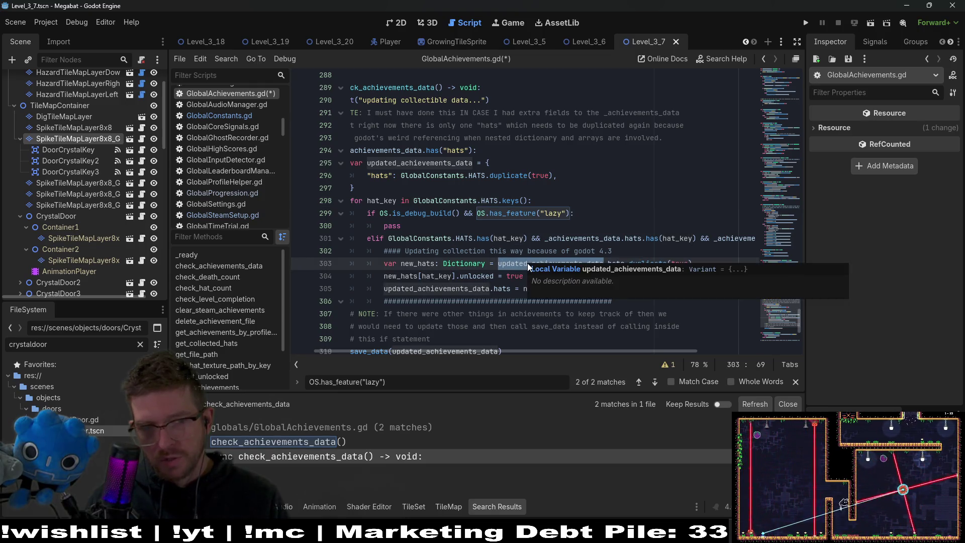
{"action": "left_click", "coordinate": [451, 276]}
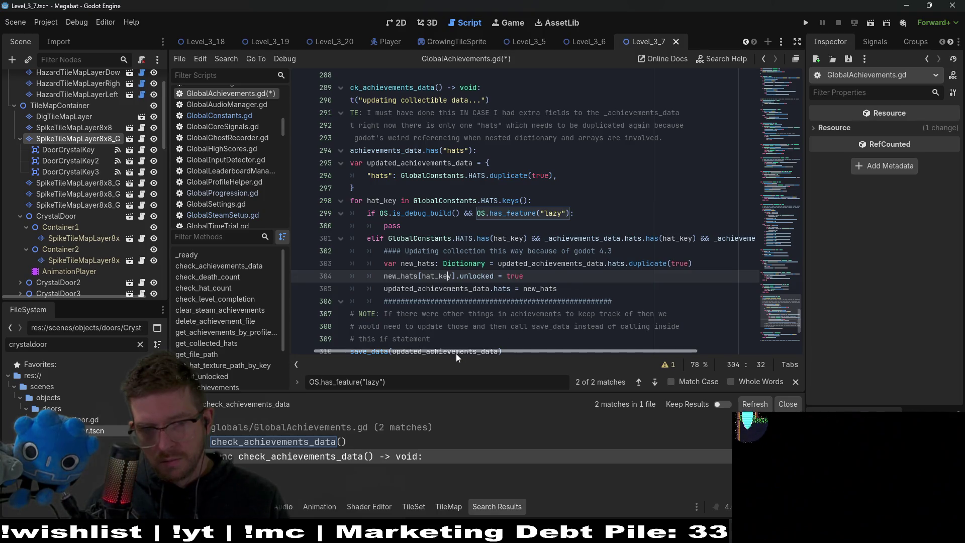
{"action": "mouse_move", "coordinate": [457, 352]}
{"action": "left_mouse_down"}
{"action": "mouse_move", "coordinate": [604, 345]}
{"action": "mouse_move", "coordinate": [482, 340]}
{"action": "left_mouse_up"}
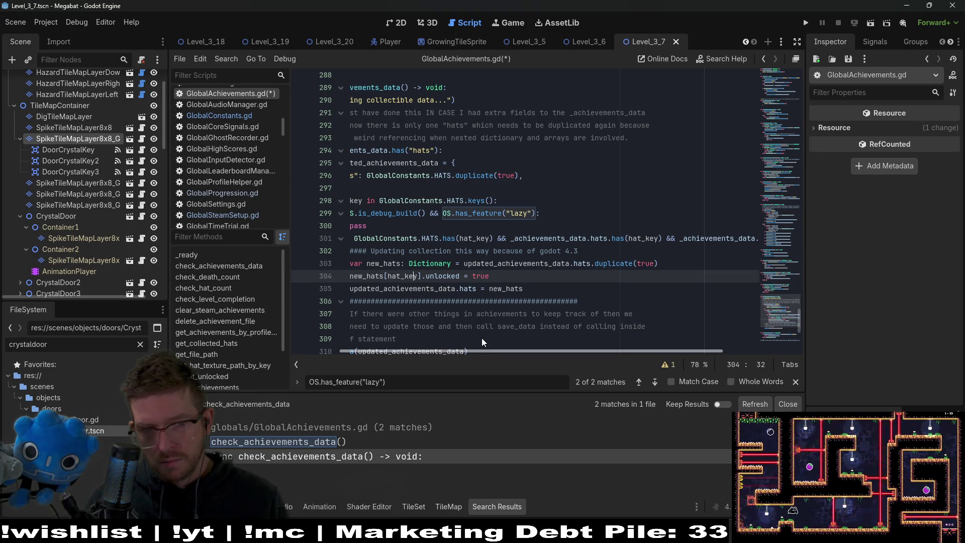
{"action": "left_click_drag", "start_coordinate": [482, 338], "coordinate": [391, 321]}
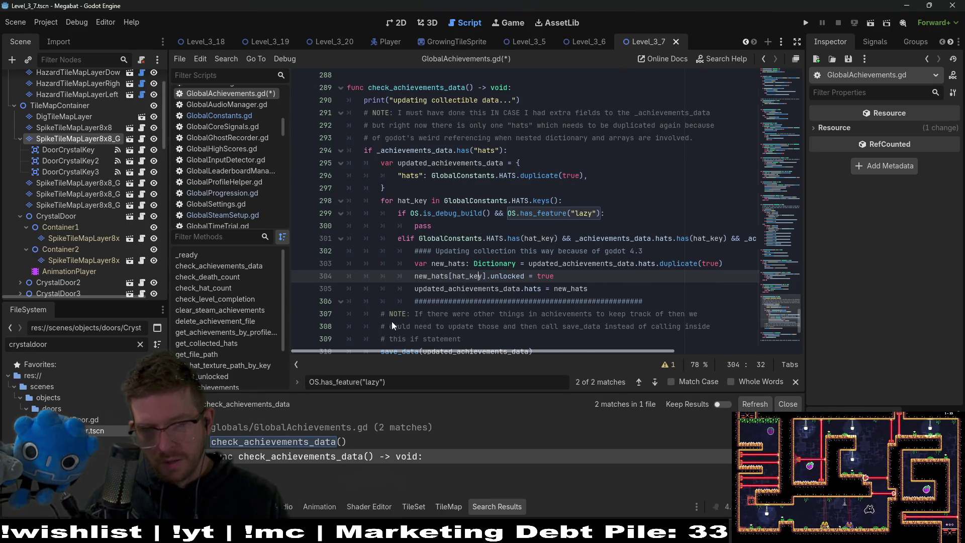
{"action": "left_click_drag", "start_coordinate": [589, 289], "coordinate": [415, 264]}
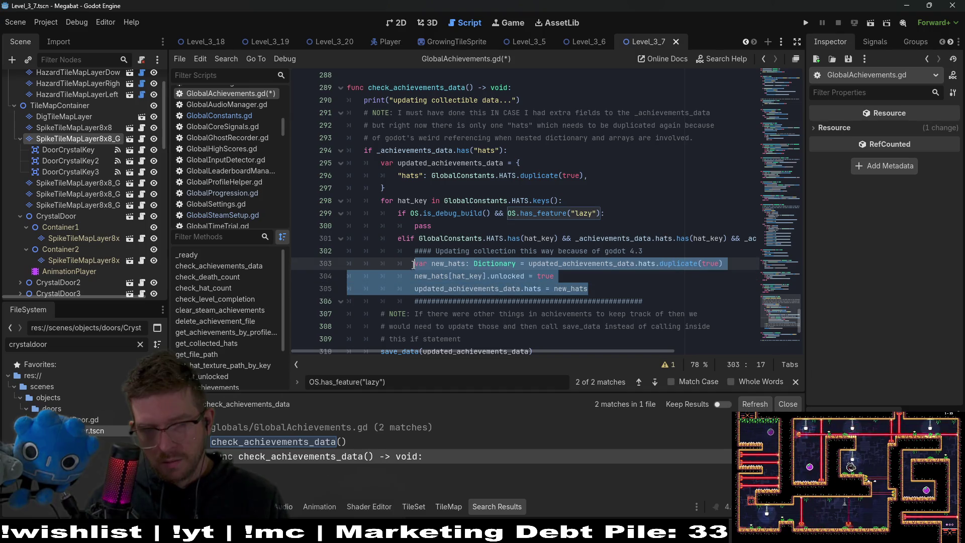
Replace pass on line 300 with the three copied hat-update lines
{"action": "key", "text": "ctrl+c"}
{"action": "double_click", "coordinate": [444, 223]}
{"action": "key", "text": "ctrl+v"}
{"action": "left_click", "coordinate": [643, 218]}
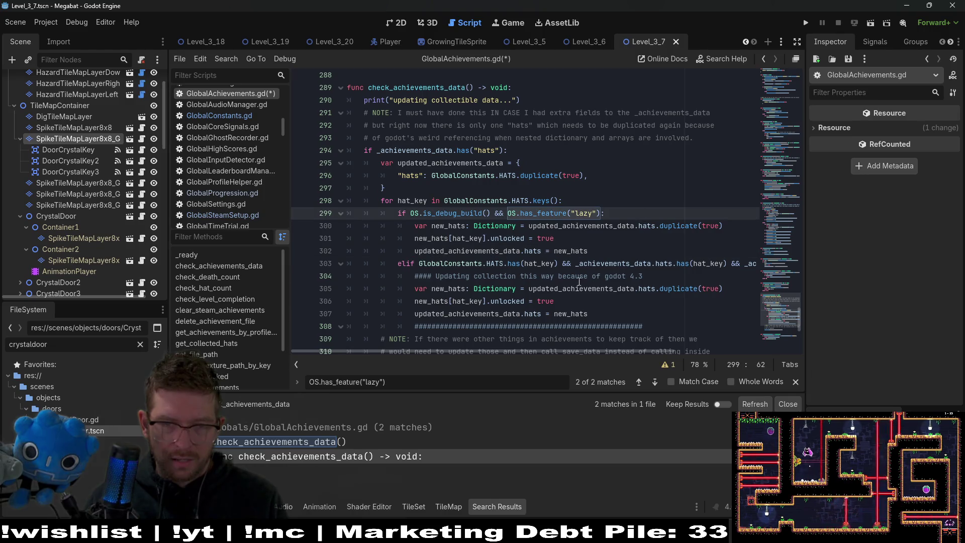
Add a TODO comment below line 304 questioning duplicating hats inside the loop, and save
{"action": "left_click", "coordinate": [662, 273]}
{"action": "key", "text": "Return"}
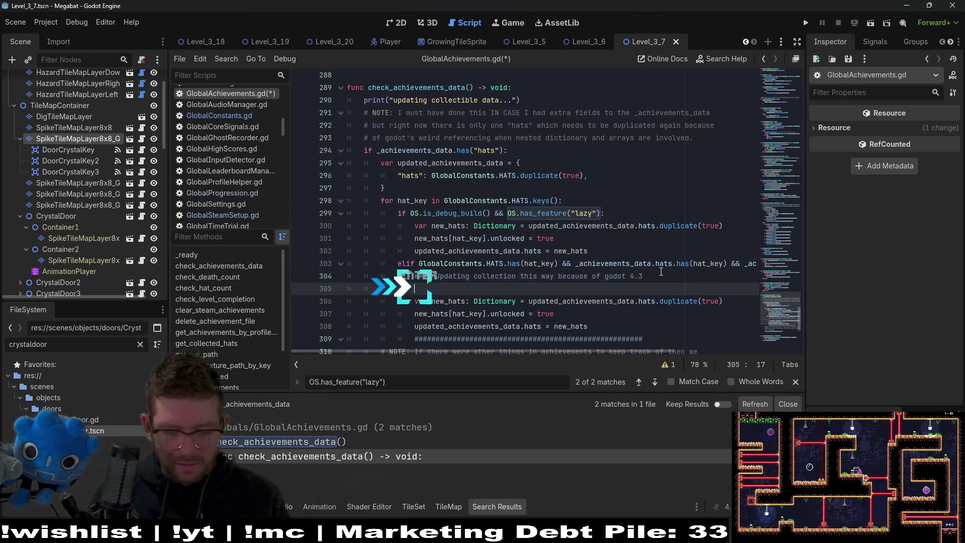
{"action": "type", "text": "### TODO: come back"}
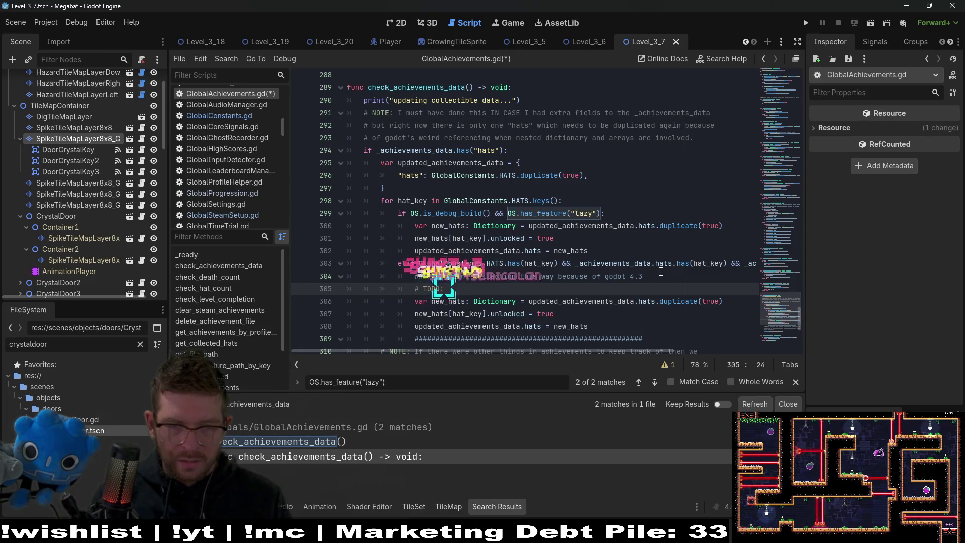
{"action": "type", "text": " to th"}
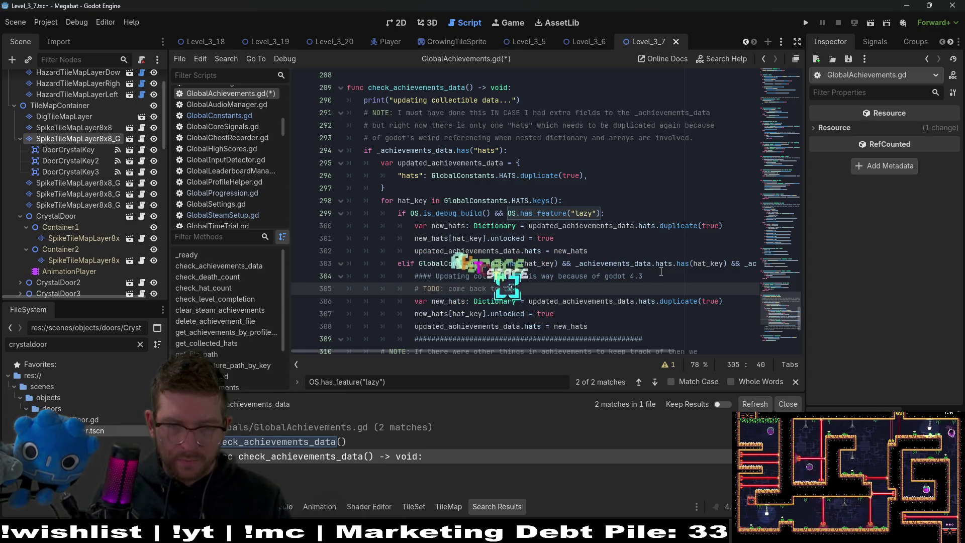
{"action": "type", "text": "is I don't thin"}
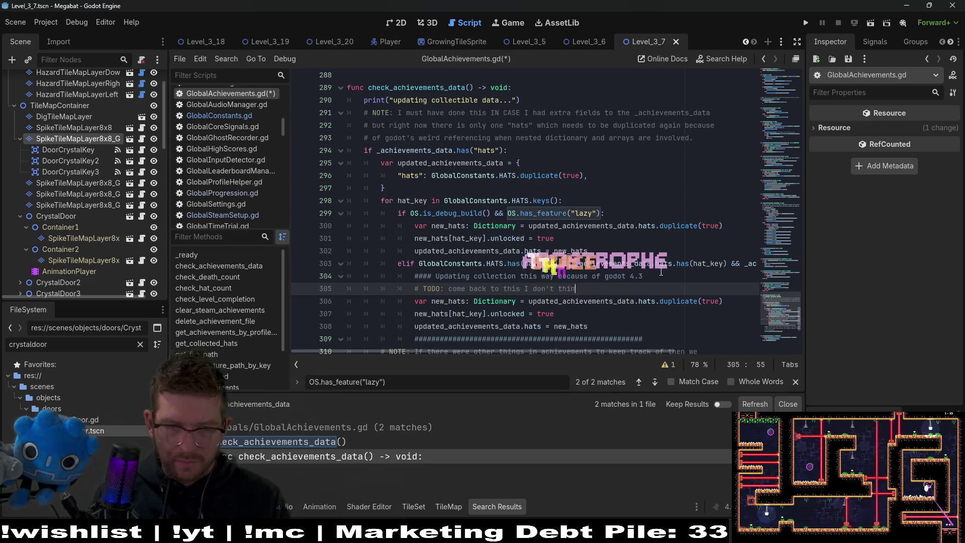
{"action": "type", "text": "k we need to duplicate anym"}
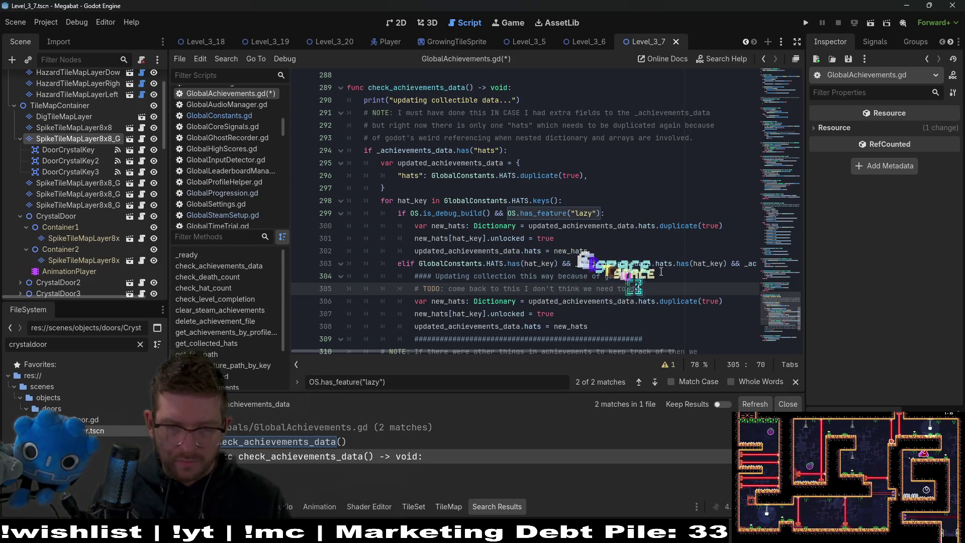
{"action": "key", "text": "BackSpace"}
{"action": "key", "text": "BackSpace"}
{"action": "key", "text": "BackSpace"}
{"action": "type", "text": "ll this"}
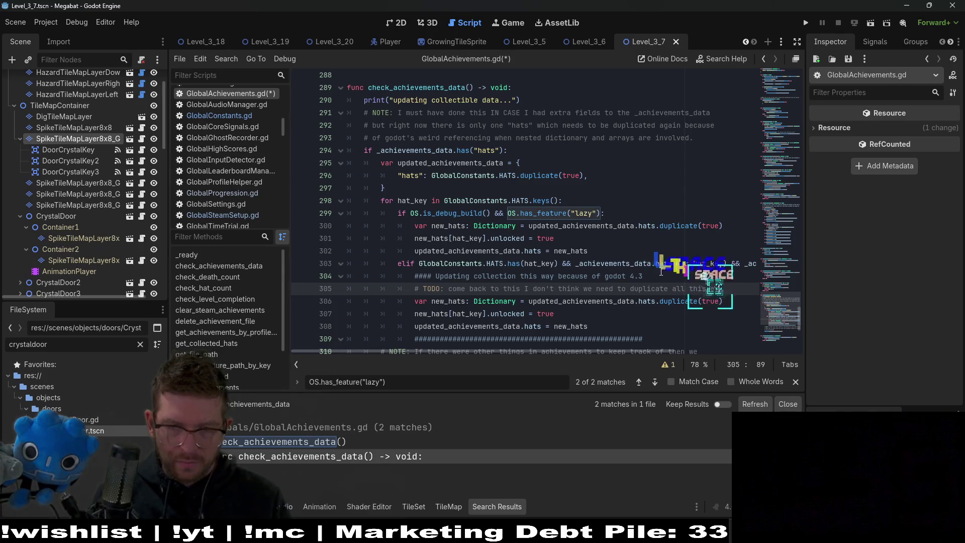
{"action": "type", "text": " every time inside a loop"}
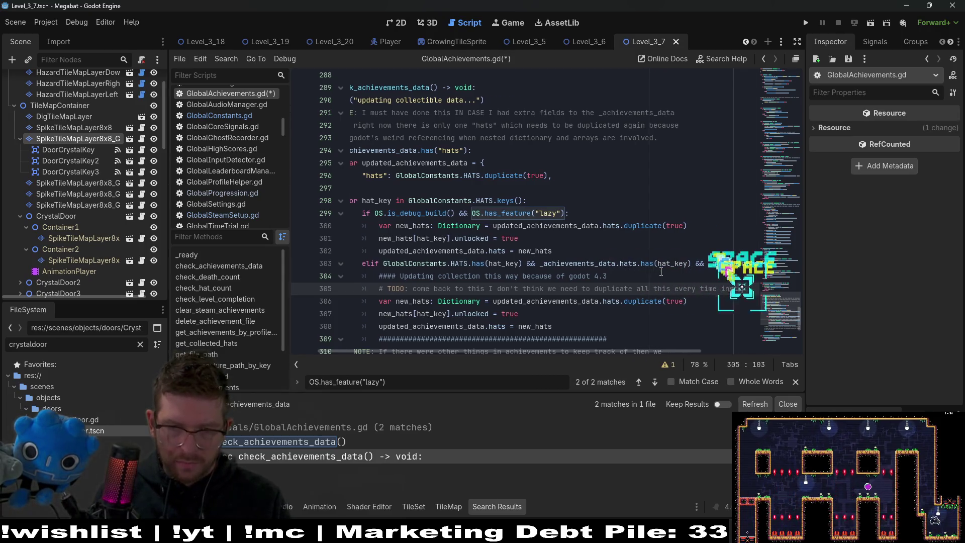
{"action": "key", "text": "Up"}
{"action": "key", "text": "Up"}
{"action": "key", "text": "Up"}
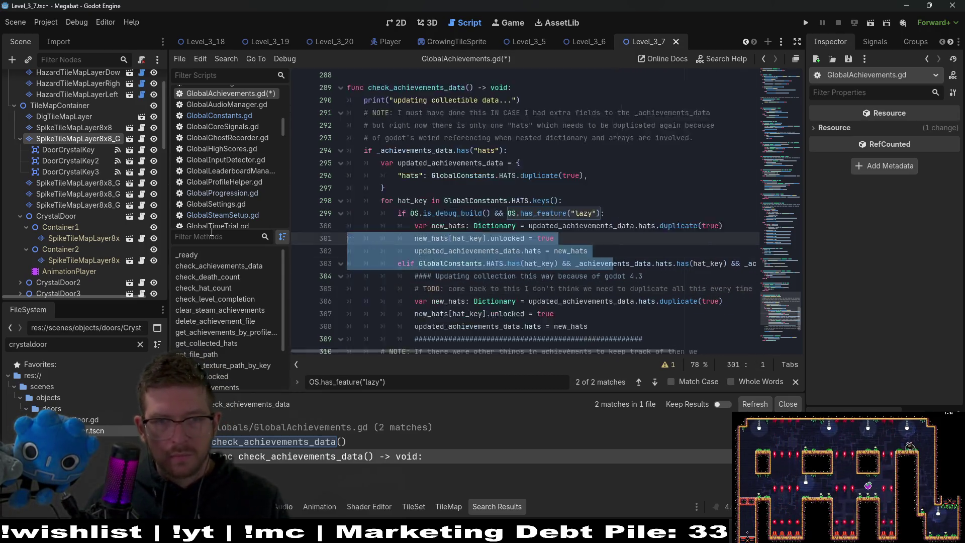
{"action": "key", "text": "ctrl+s"}
{"action": "left_click", "coordinate": [627, 248]}
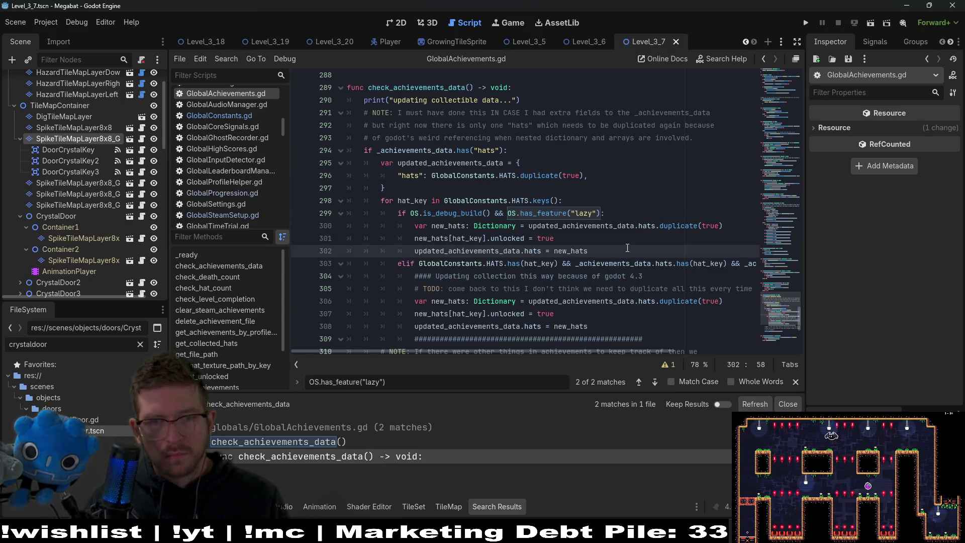
{"action": "double_click", "coordinate": [476, 251]}
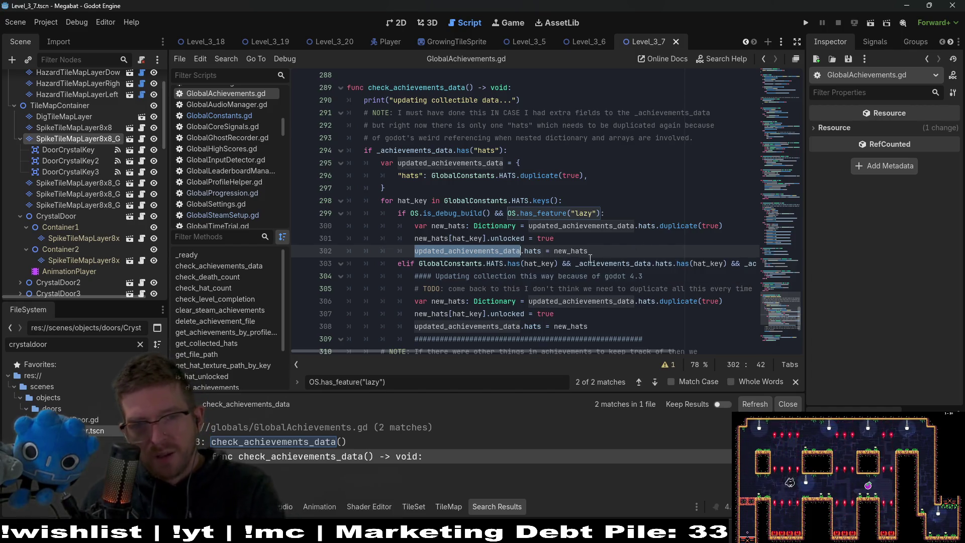
{"action": "mouse_move", "coordinate": [590, 259]}
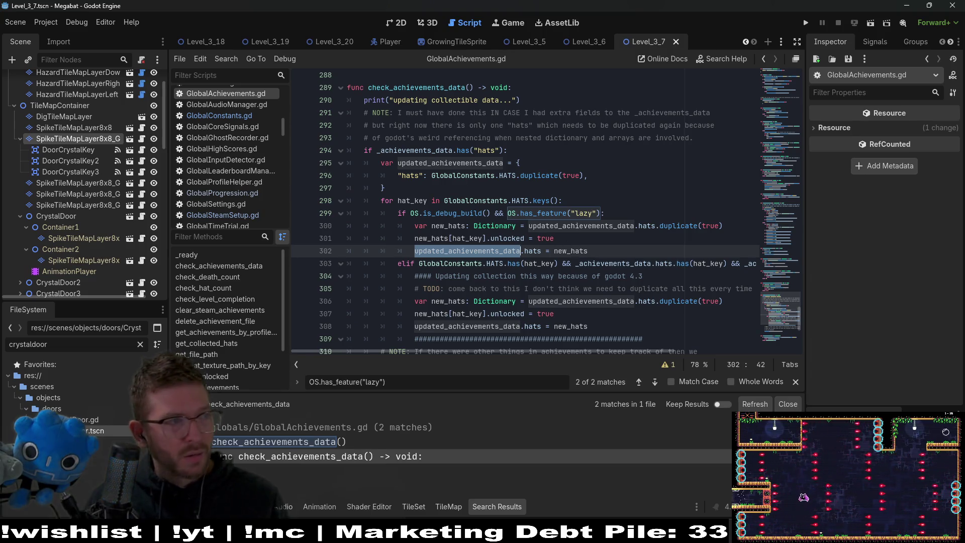
{"action": "left_click", "coordinate": [626, 233]}
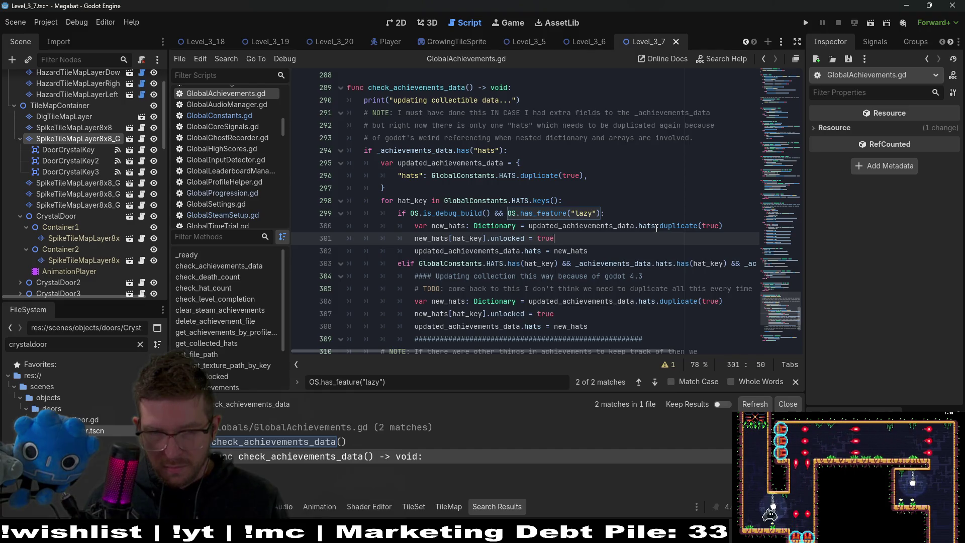
{"action": "left_click", "coordinate": [805, 24]}
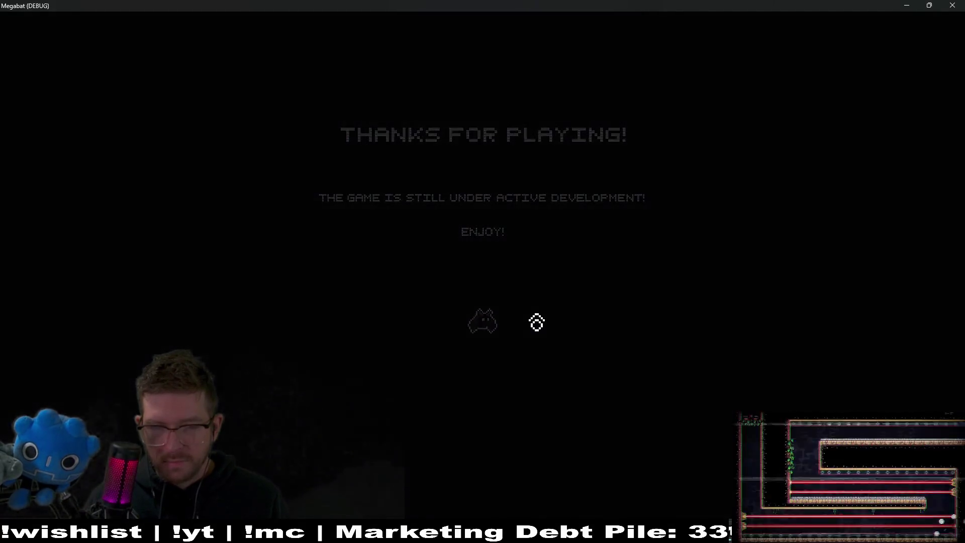
Enter the game with profile 1, view the Hats grid from the pause menu, then close the game
{"action": "left_click", "coordinate": [498, 285]}
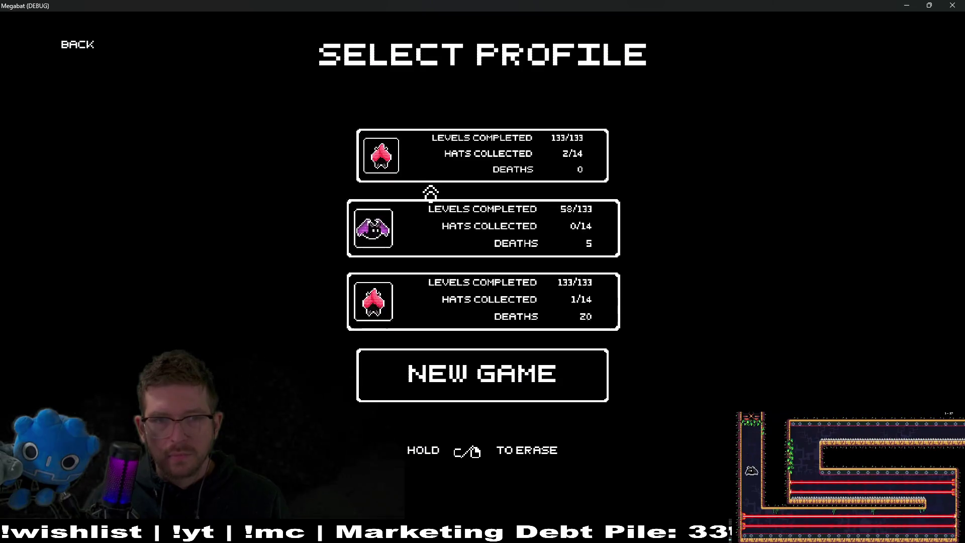
{"action": "left_click", "coordinate": [433, 170]}
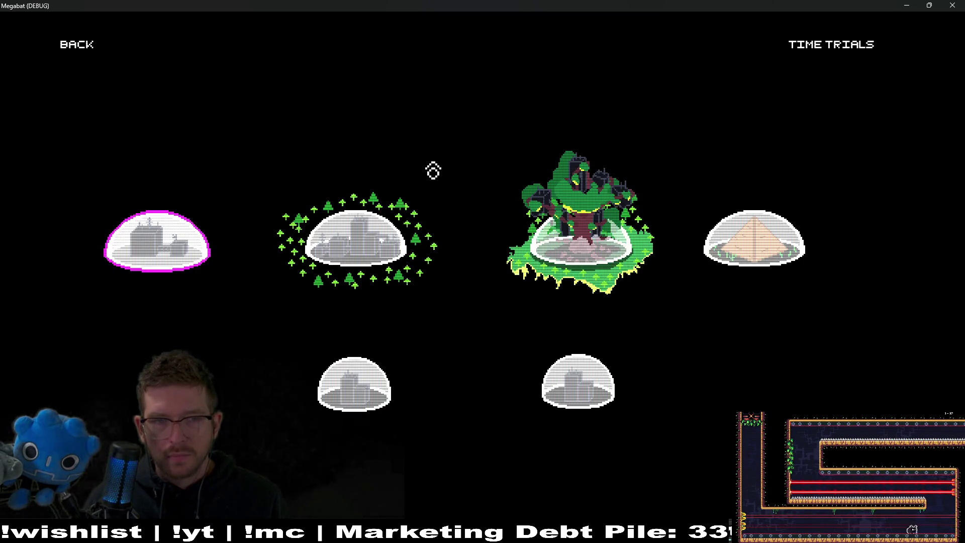
{"action": "left_click", "coordinate": [80, 46]}
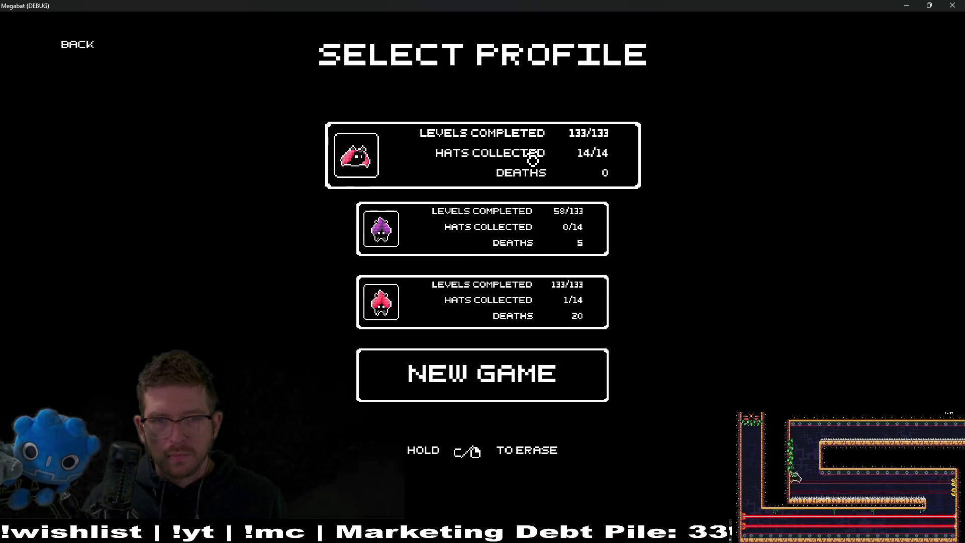
{"action": "left_click_drag", "start_coordinate": [531, 157], "coordinate": [525, 155]}
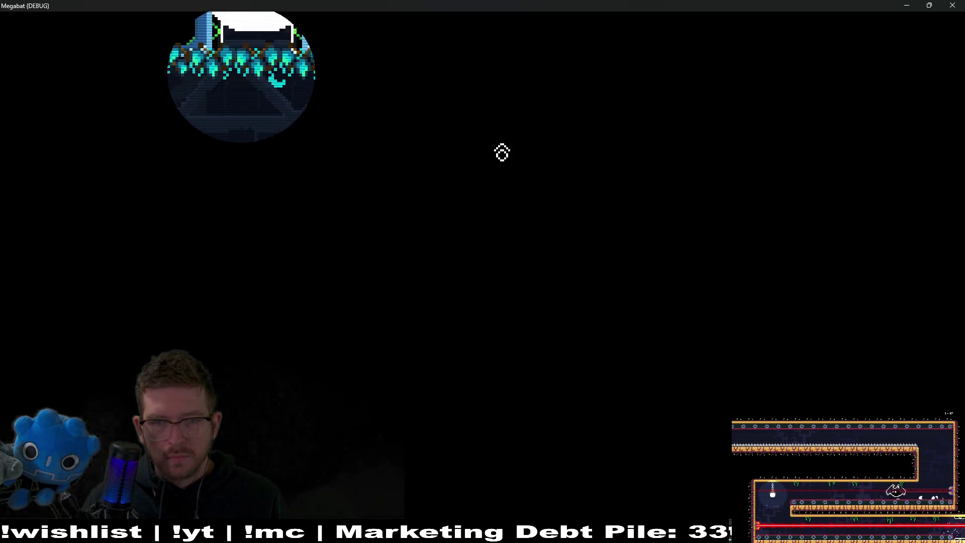
{"action": "key", "text": "Escape"}
{"action": "key", "text": "s"}
{"action": "key", "text": "s"}
{"action": "key", "text": "s"}
{"action": "key", "text": "Return"}
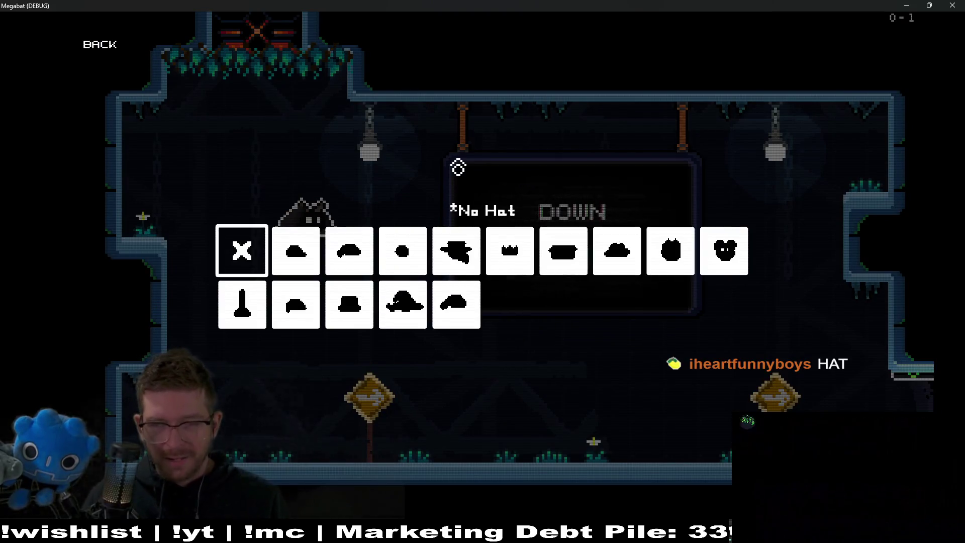
{"action": "left_click", "coordinate": [955, 5]}
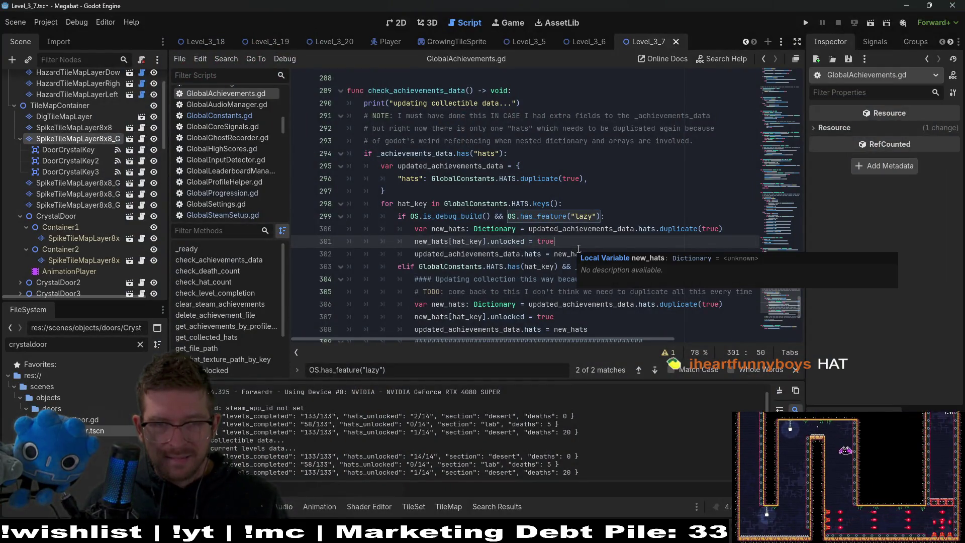
{"action": "left_click", "coordinate": [614, 190]}
{"action": "double_click", "coordinate": [509, 242]}
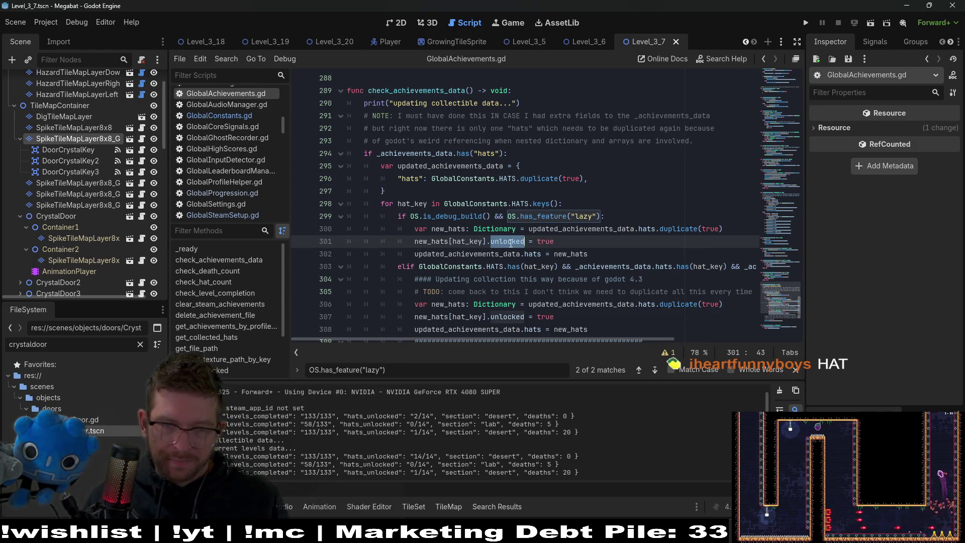
{"action": "left_click", "coordinate": [584, 245]}
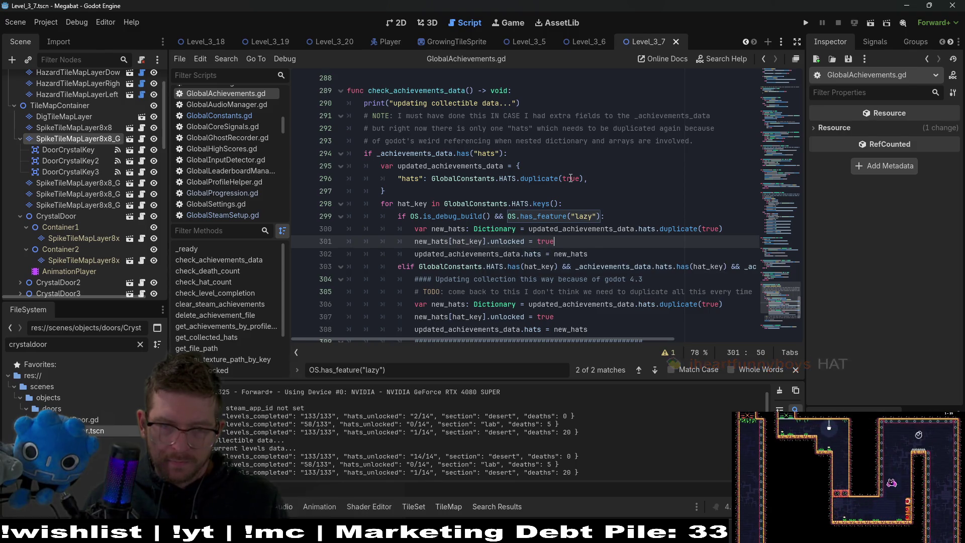
{"action": "scroll", "coordinate": [570, 178], "scroll_direction": "down", "scroll_amount": 1}
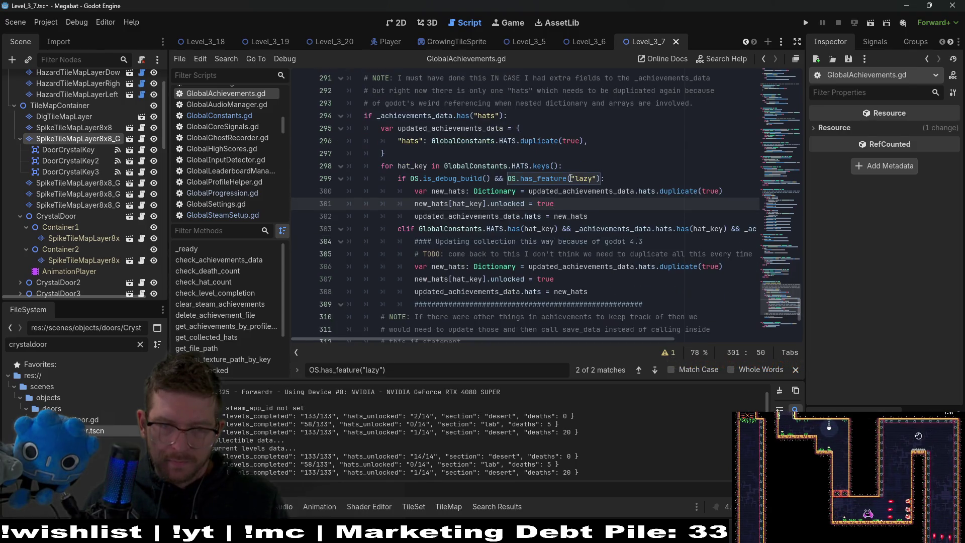
{"action": "left_click", "coordinate": [301, 192]}
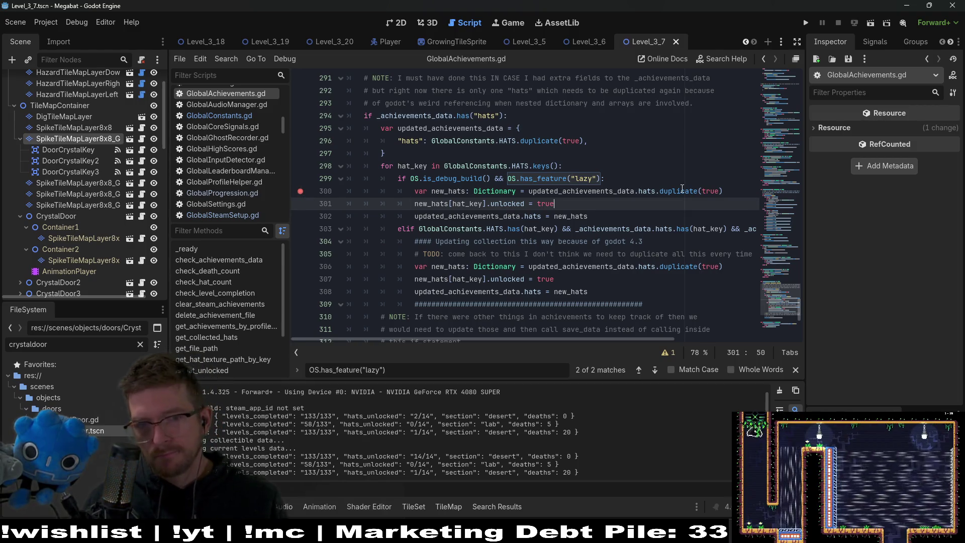
{"action": "left_click", "coordinate": [637, 191]}
{"action": "double_click", "coordinate": [596, 191]}
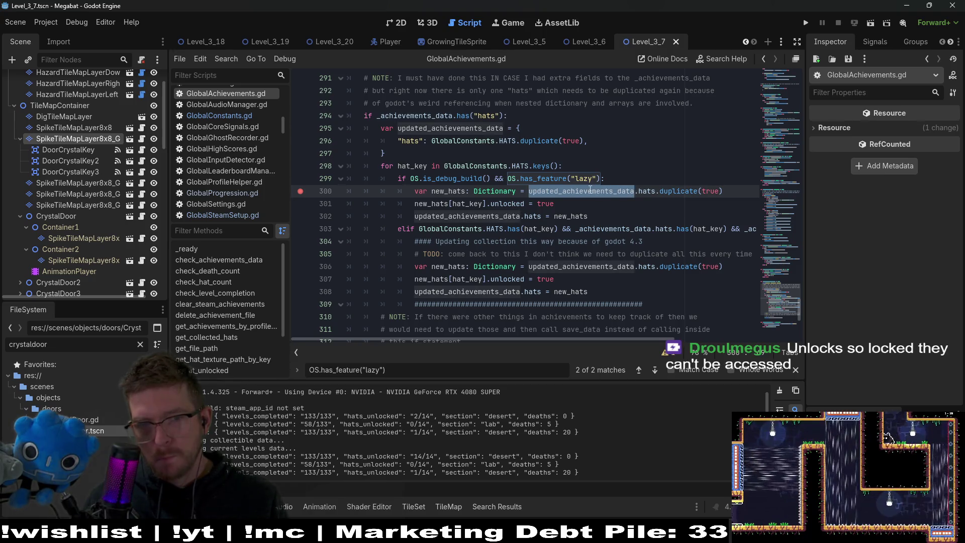
{"action": "left_click", "coordinate": [75, 23]}
{"action": "left_click", "coordinate": [109, 171]}
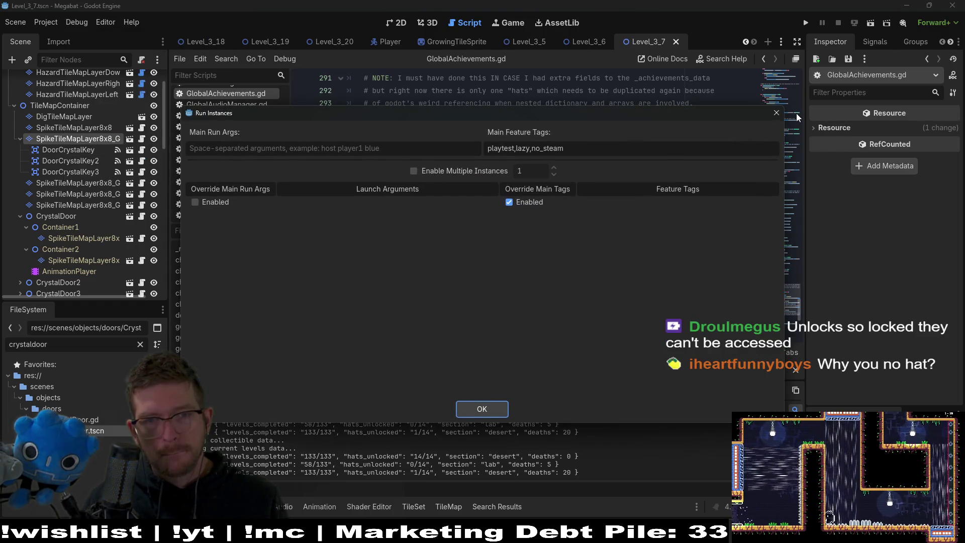
{"action": "left_click", "coordinate": [776, 112]}
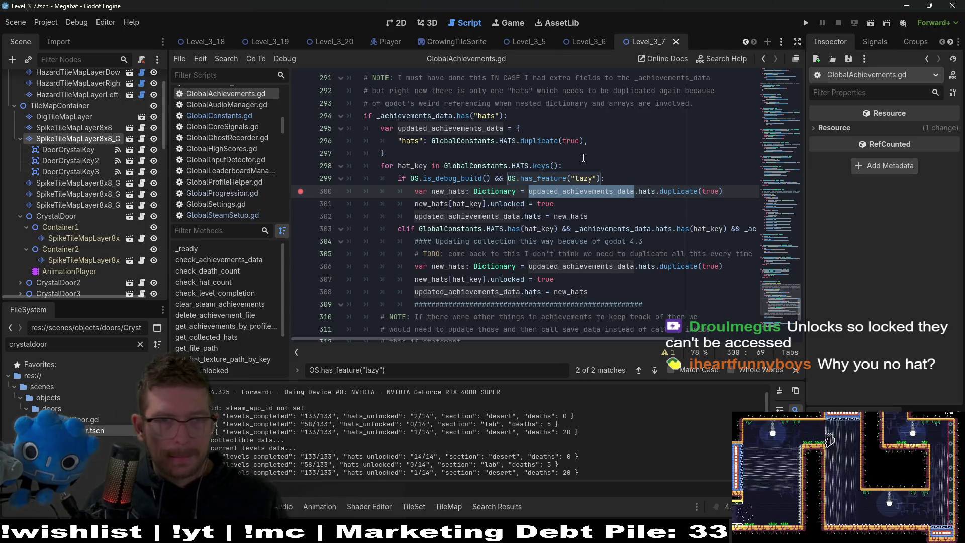
{"action": "scroll", "coordinate": [583, 158], "scroll_direction": "up", "scroll_amount": 3}
{"action": "double_click", "coordinate": [416, 166]}
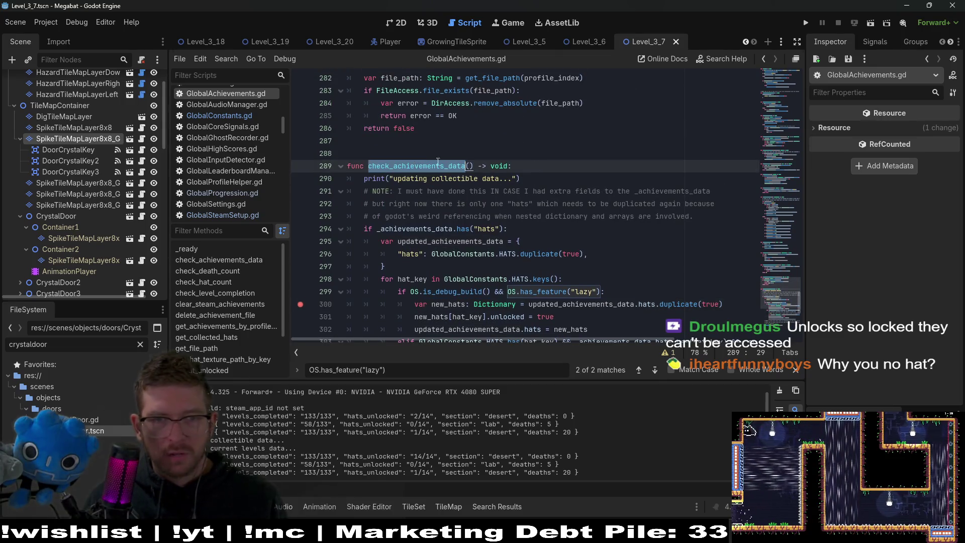
{"action": "key", "text": "ctrl+f"}
{"action": "key", "text": "Return"}
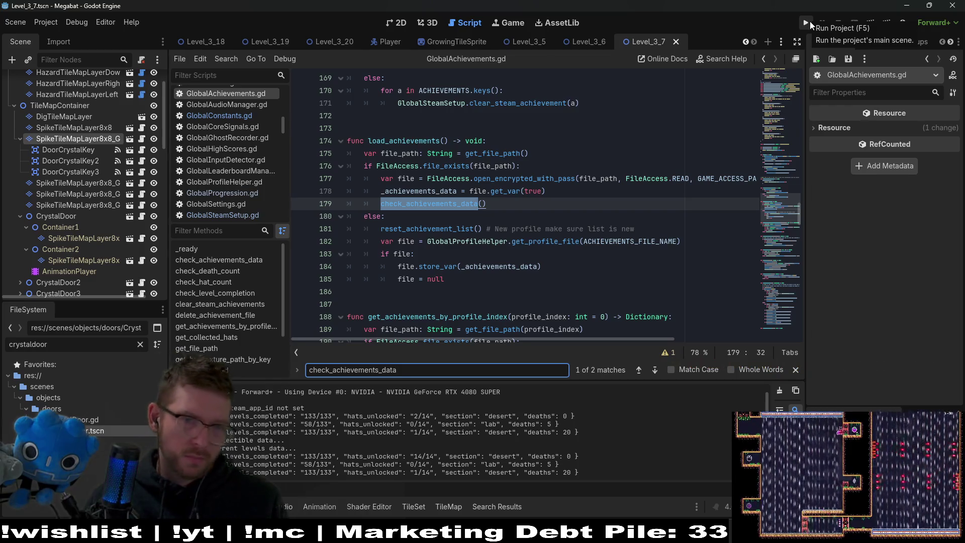
{"action": "double_click", "coordinate": [448, 229]}
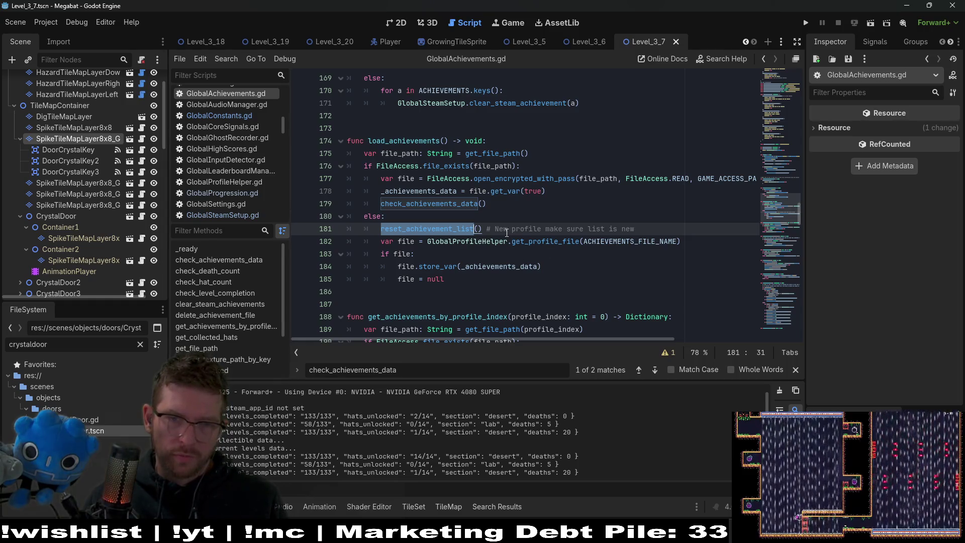
{"action": "left_click", "coordinate": [435, 232], "text": "ctrl"}
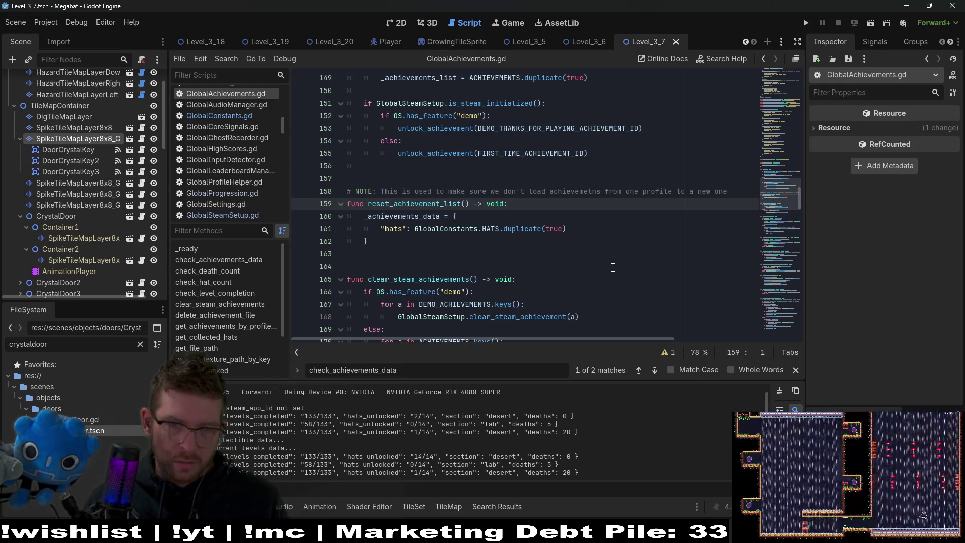
{"action": "scroll", "coordinate": [613, 267], "scroll_direction": "down", "scroll_amount": 4}
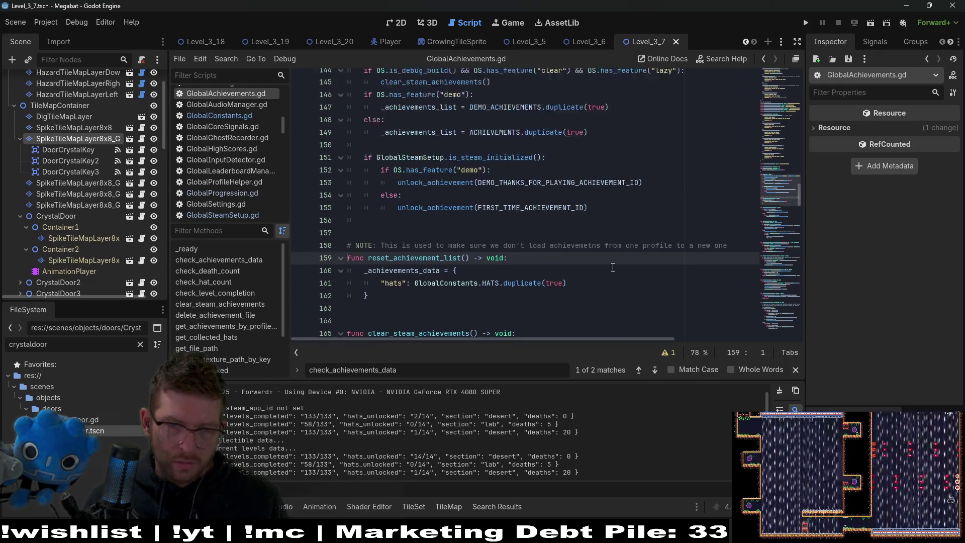
{"action": "scroll", "coordinate": [610, 267], "scroll_direction": "down", "scroll_amount": 3}
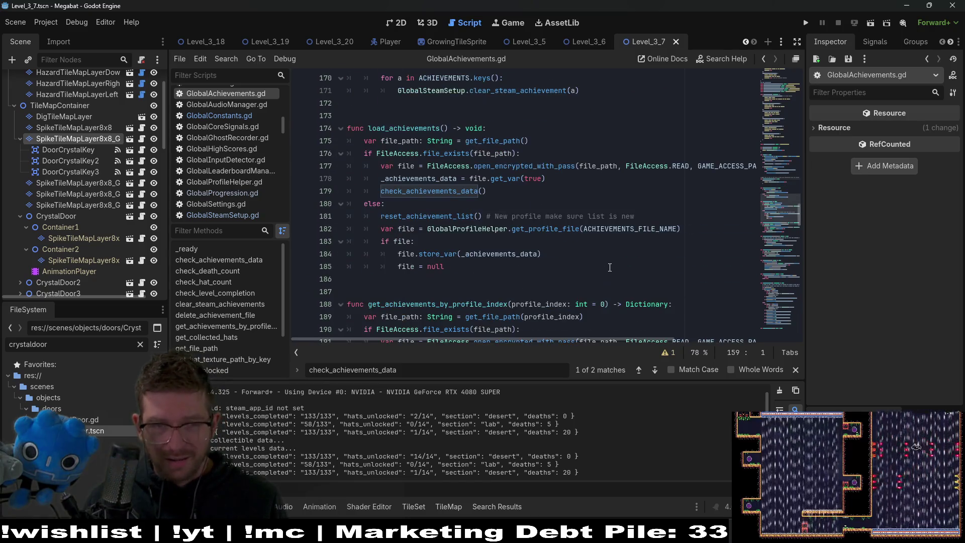
{"action": "scroll", "coordinate": [610, 268], "scroll_direction": "down", "scroll_amount": 7}
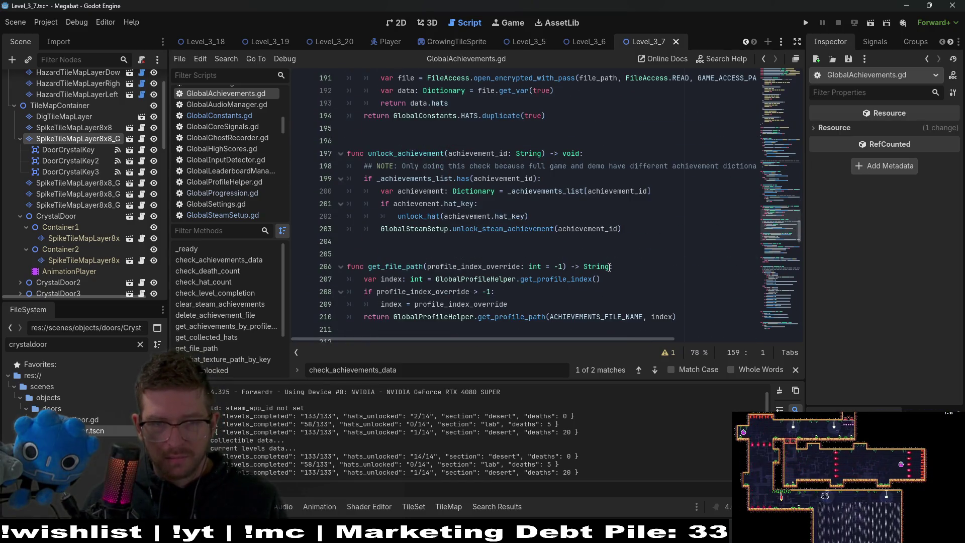
{"action": "scroll", "coordinate": [609, 267], "scroll_direction": "up", "scroll_amount": 6}
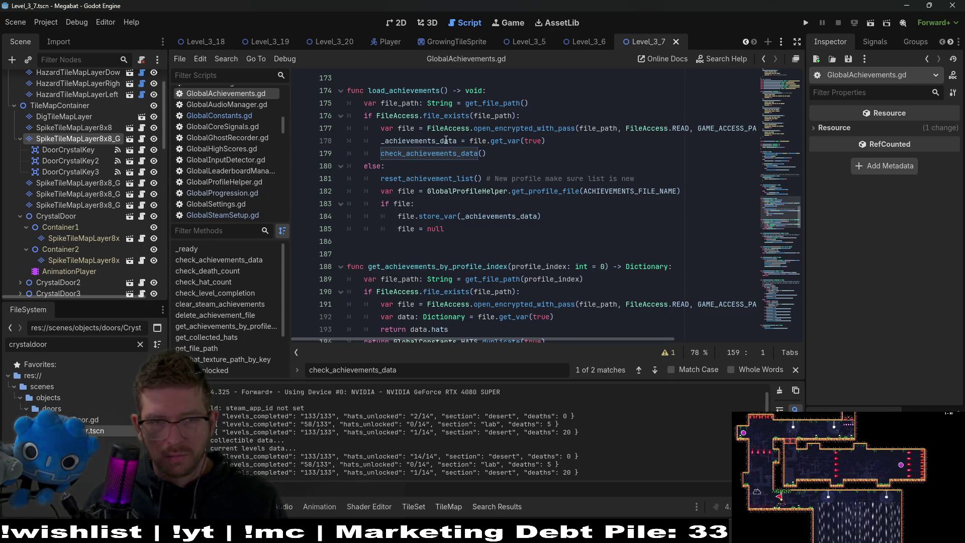
{"action": "mouse_move", "coordinate": [446, 142]}
{"action": "mouse_move", "coordinate": [424, 160]}
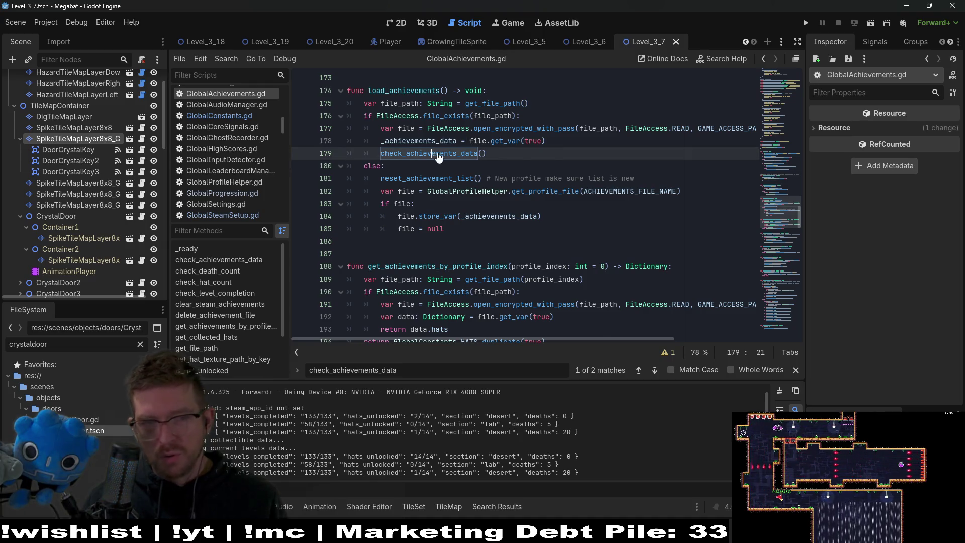
{"action": "left_click", "coordinate": [433, 153], "text": "ctrl"}
{"action": "scroll", "coordinate": [503, 211], "scroll_direction": "down", "scroll_amount": 4}
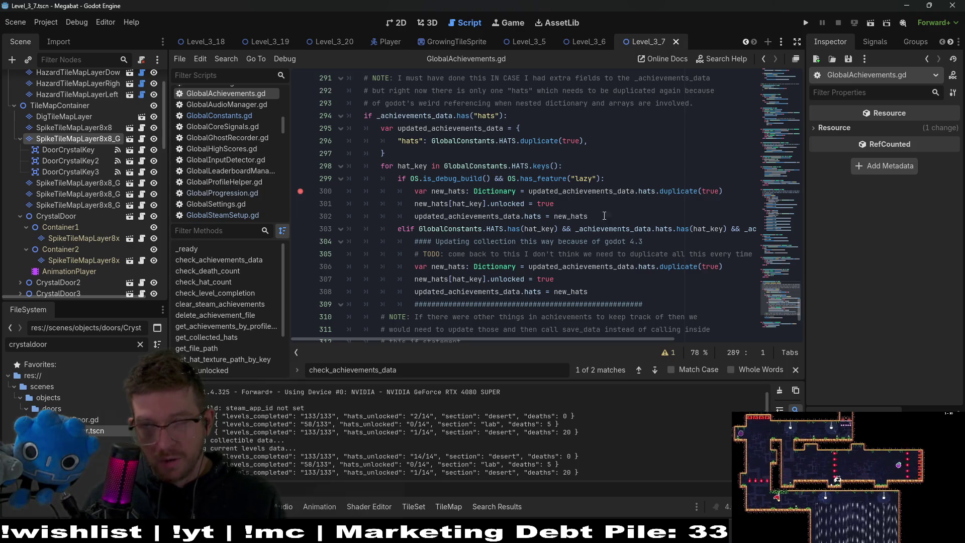
{"action": "left_click_drag", "start_coordinate": [629, 216], "coordinate": [330, 178]}
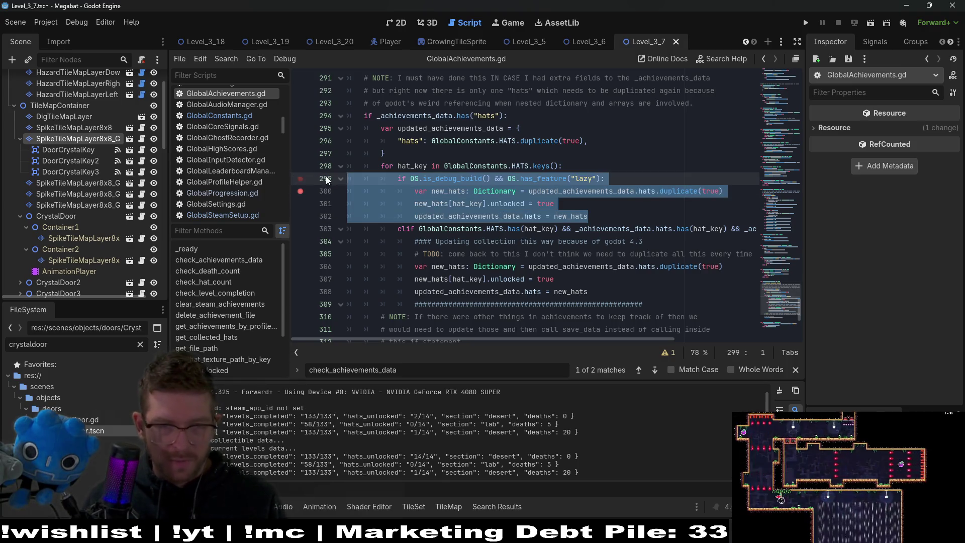
Cut the lazy hat block, change the following elif to if, and save GlobalAchievements.gd
{"action": "key", "text": "ctrl+x"}
{"action": "key", "text": "BackSpace"}
{"action": "left_click", "coordinate": [406, 178]}
{"action": "key", "text": "BackSpace"}
{"action": "key", "text": "BackSpace"}
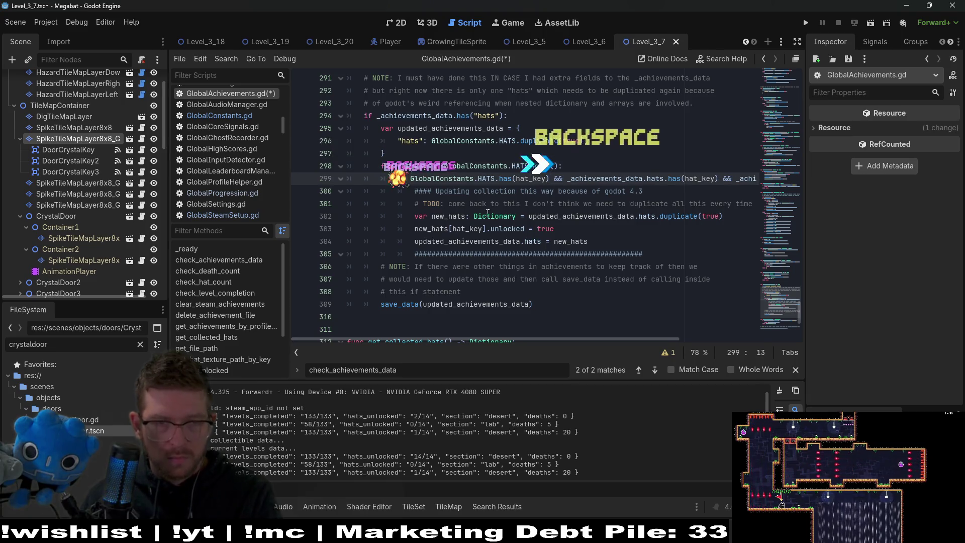
{"action": "scroll", "coordinate": [534, 238], "scroll_direction": "up", "scroll_amount": 4}
{"action": "scroll", "coordinate": [534, 238], "scroll_direction": "up", "scroll_amount": 17}
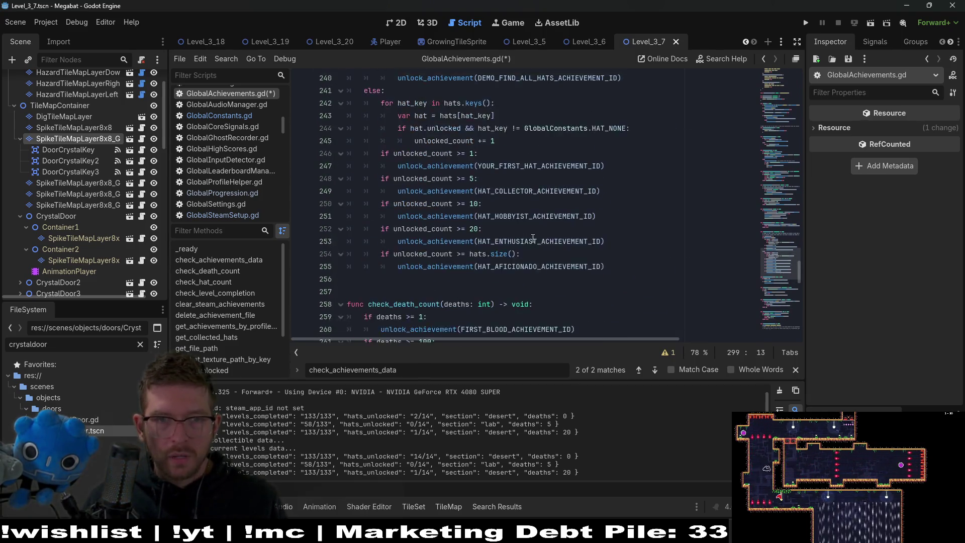
{"action": "scroll", "coordinate": [533, 238], "scroll_direction": "down", "scroll_amount": 18}
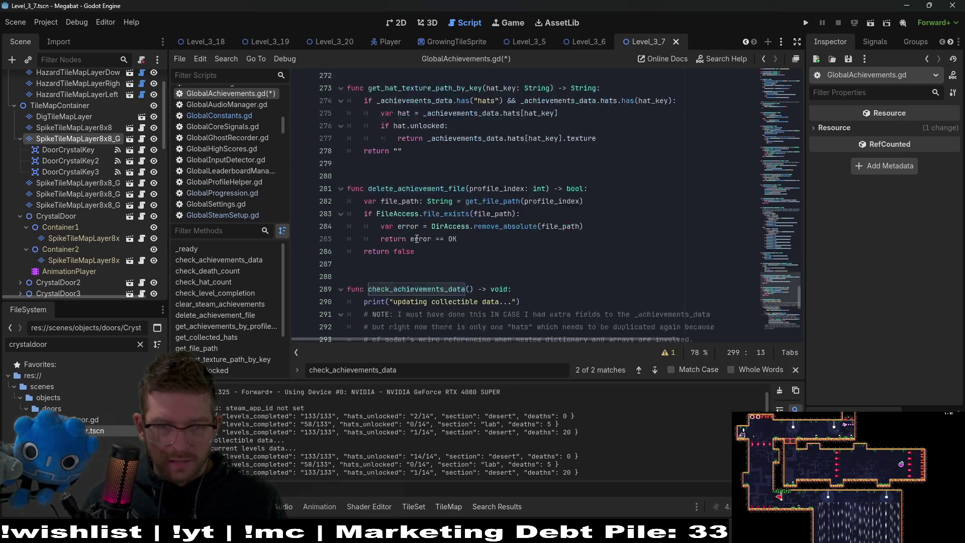
{"action": "key", "text": "ctrl+s"}
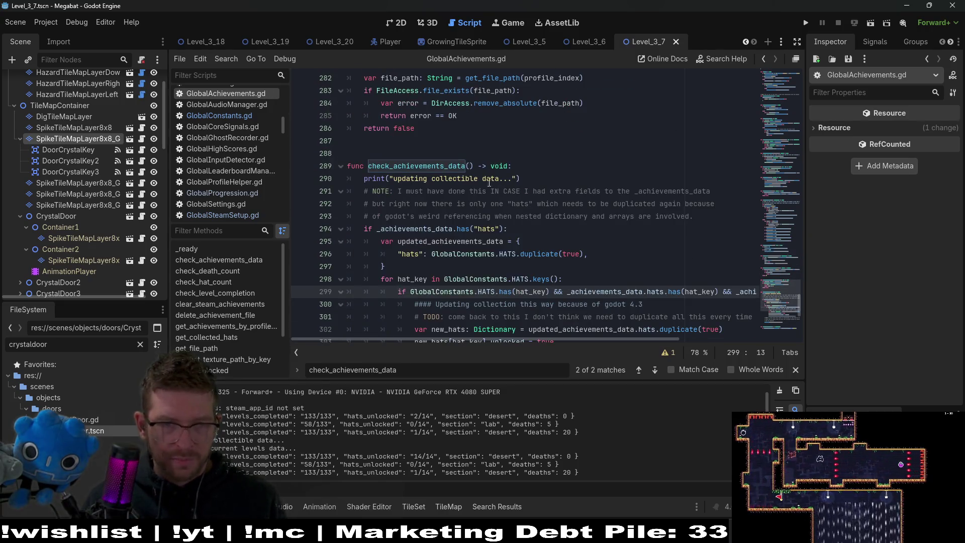
Go to the reset_achievement_list definition from its call site
{"action": "scroll", "coordinate": [504, 206], "scroll_direction": "up", "scroll_amount": 11}
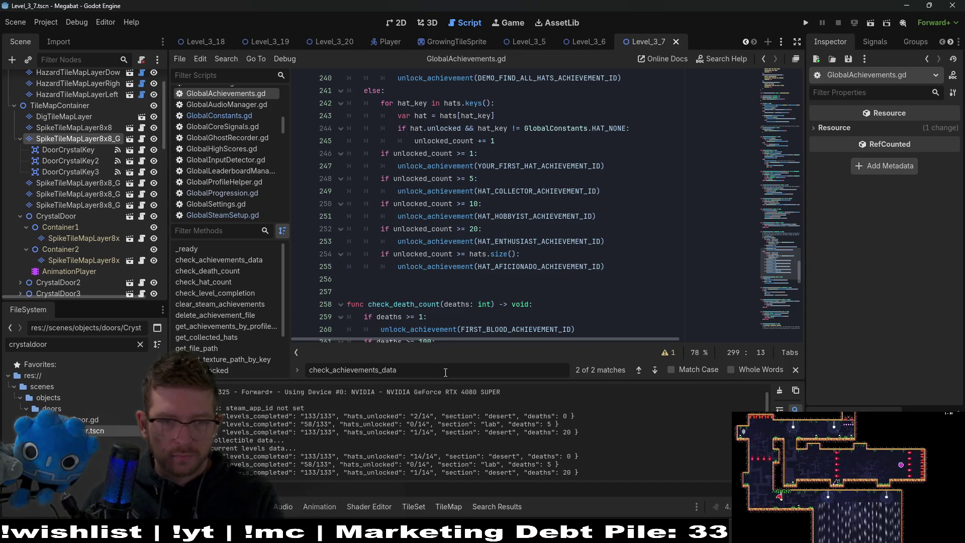
{"action": "key", "text": "Return"}
{"action": "left_click", "coordinate": [491, 229]}
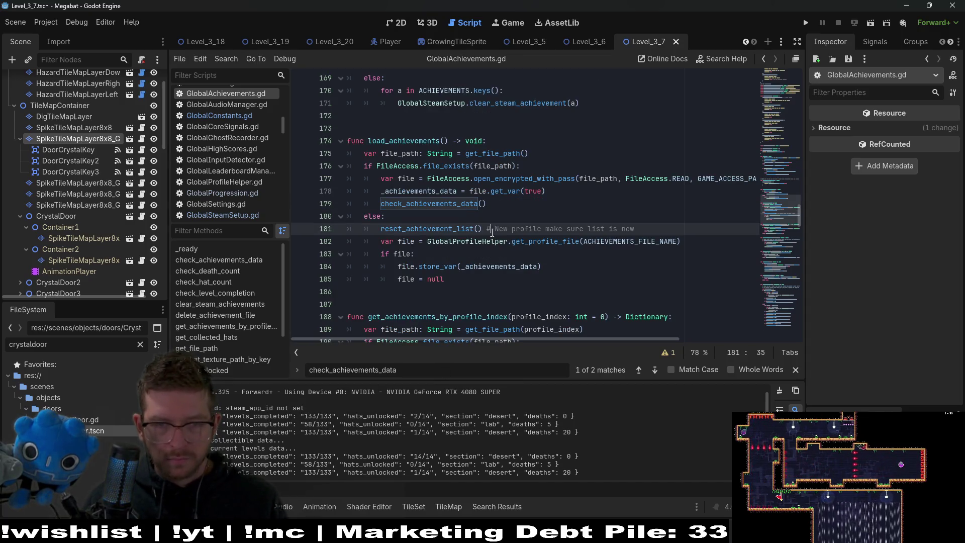
{"action": "left_click", "coordinate": [446, 230], "text": "ctrl"}
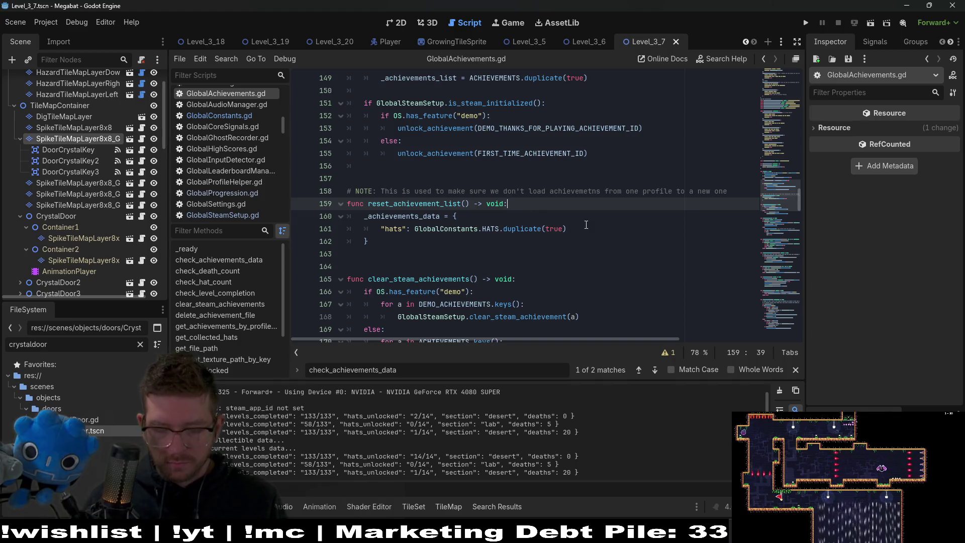
Paste the lazy hat block into reset_achievement_list and fix its indentation
{"action": "key", "text": "Return"}
{"action": "type", "text": "if"}
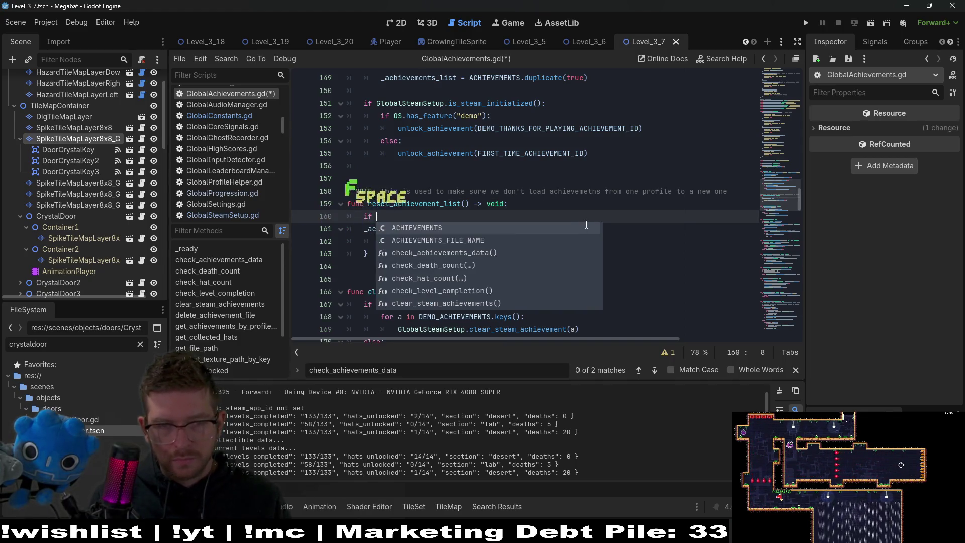
{"action": "key", "text": "BackSpace"}
{"action": "key", "text": "BackSpace"}
{"action": "key", "text": "BackSpace"}
{"action": "key", "text": "ctrl+v"}
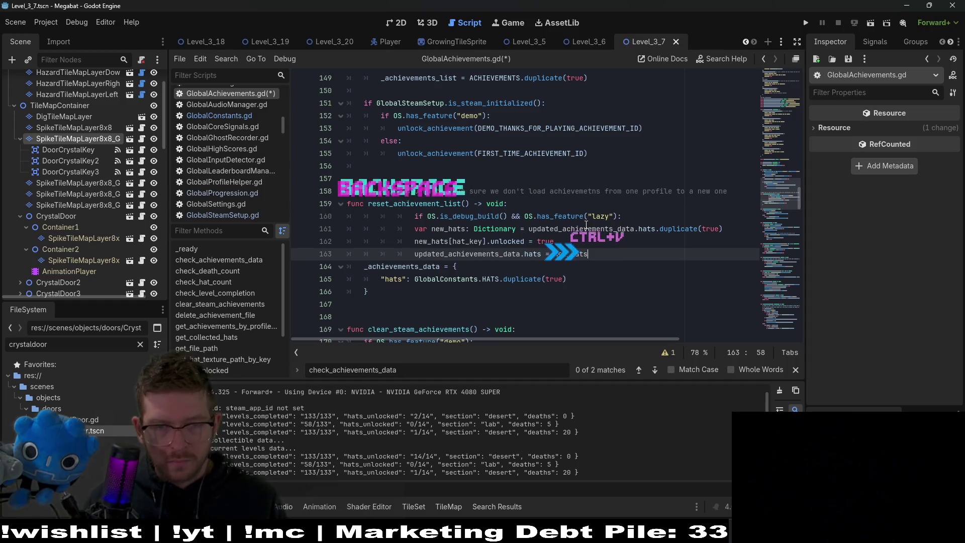
{"action": "left_click_drag", "start_coordinate": [540, 254], "coordinate": [348, 216]}
{"action": "key", "text": "shift+Tab"}
{"action": "key", "text": "shift+Tab"}
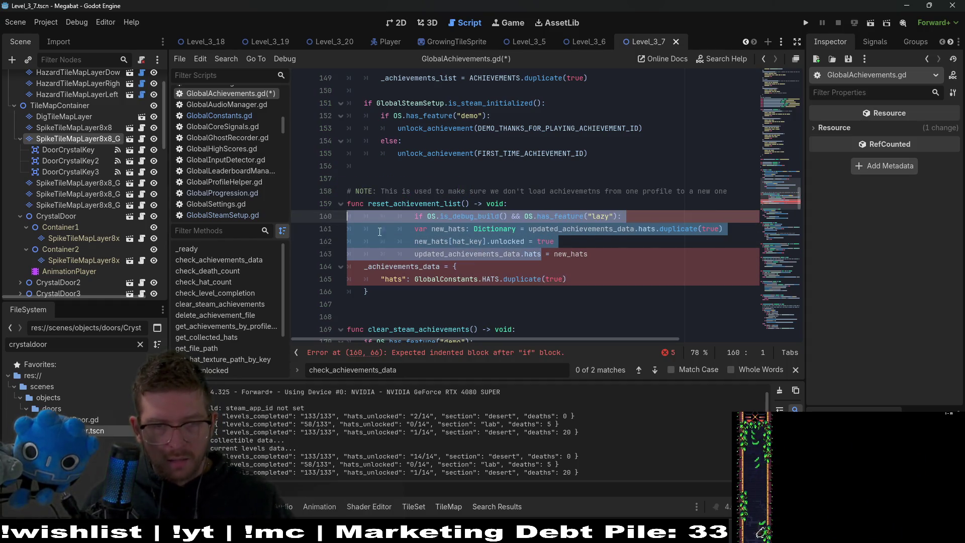
{"action": "key", "text": "shift+Tab"}
{"action": "left_click_drag", "start_coordinate": [470, 254], "coordinate": [348, 232]}
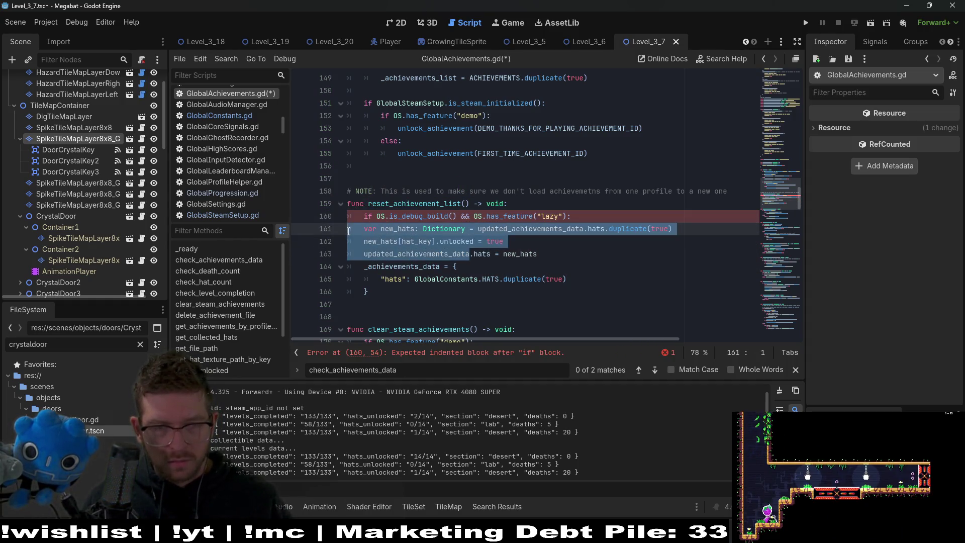
{"action": "key", "text": "Tab"}
Select _achievements_data on line 164 to replace updated_achievements_data on line 161
{"action": "left_click", "coordinate": [589, 240]}
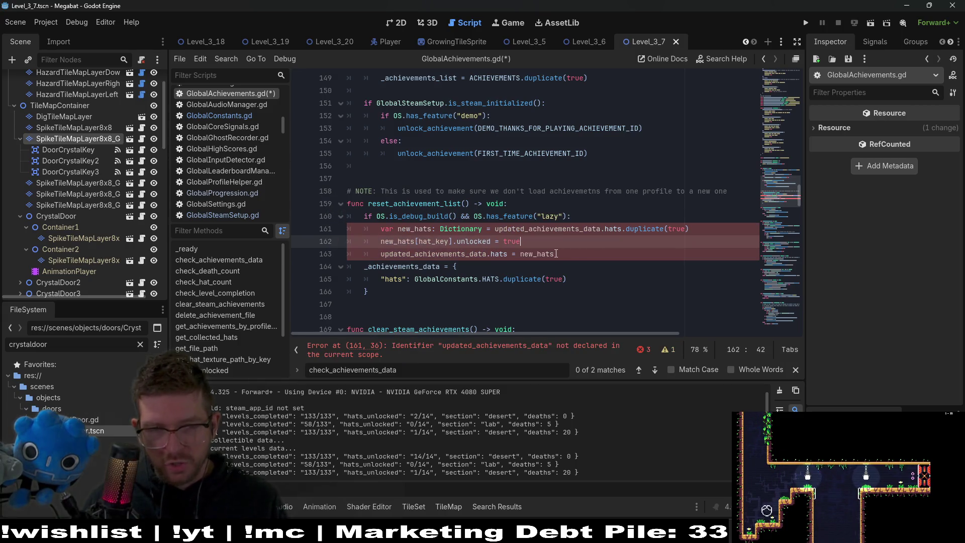
{"action": "left_click", "coordinate": [579, 260]}
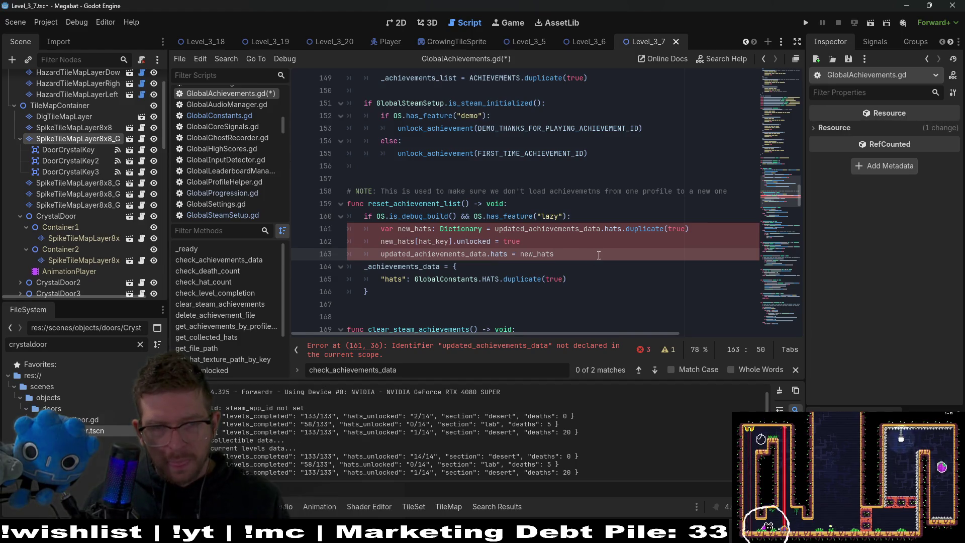
{"action": "left_click", "coordinate": [436, 241]}
{"action": "double_click", "coordinate": [402, 266]}
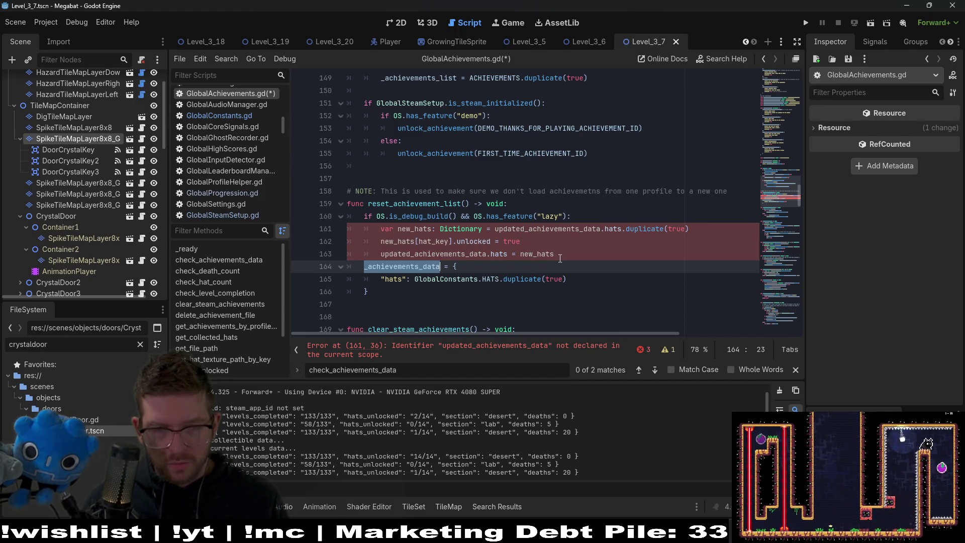
{"action": "double_click", "coordinate": [550, 228]}
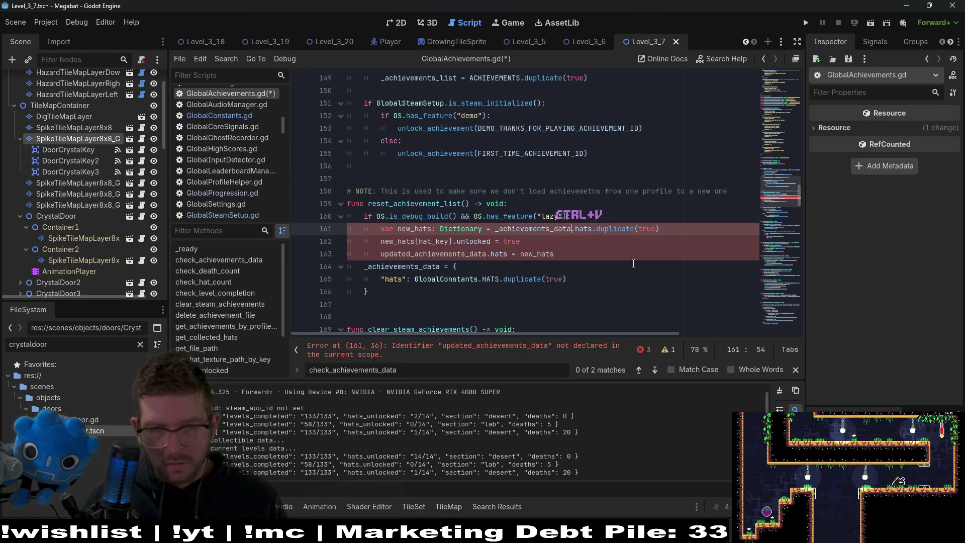
Add a 'for hat in new_hats:' loop header below line 161 in GlobalAchievements.gd
{"action": "key", "text": "ctrl+v"}
{"action": "left_click", "coordinate": [395, 242]}
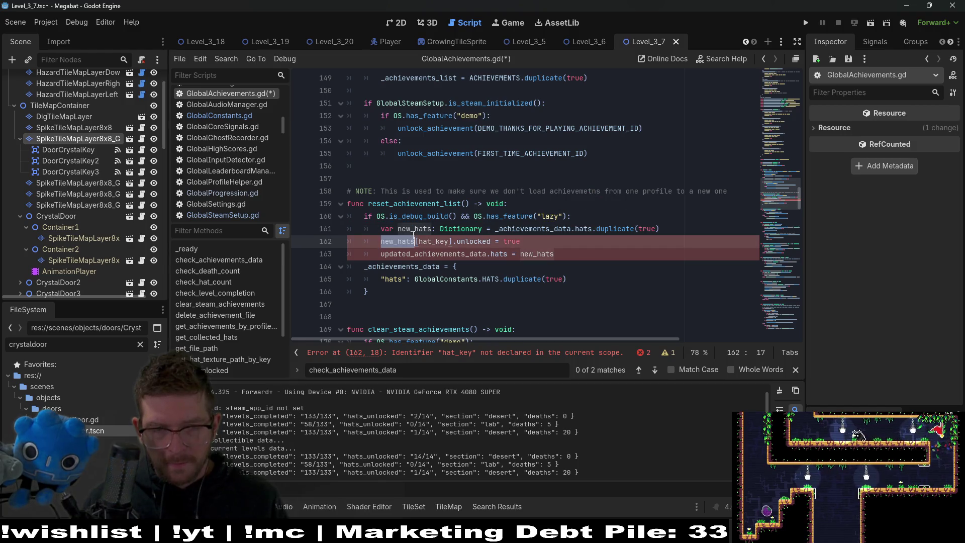
{"action": "left_click", "coordinate": [448, 250]}
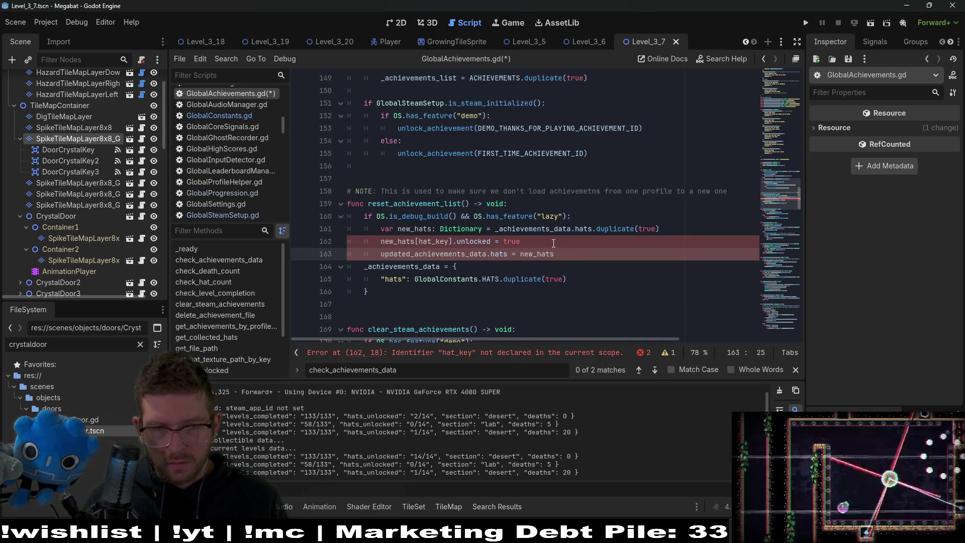
{"action": "key", "text": "Up"}
{"action": "key", "text": "Up"}
{"action": "key", "text": "End"}
{"action": "key", "text": "Return"}
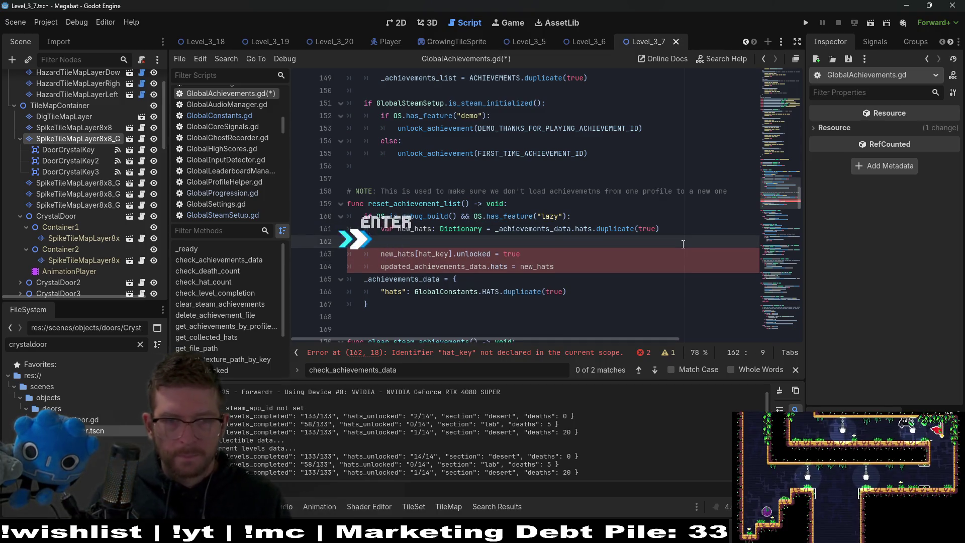
{"action": "type", "text": "for hat in"}
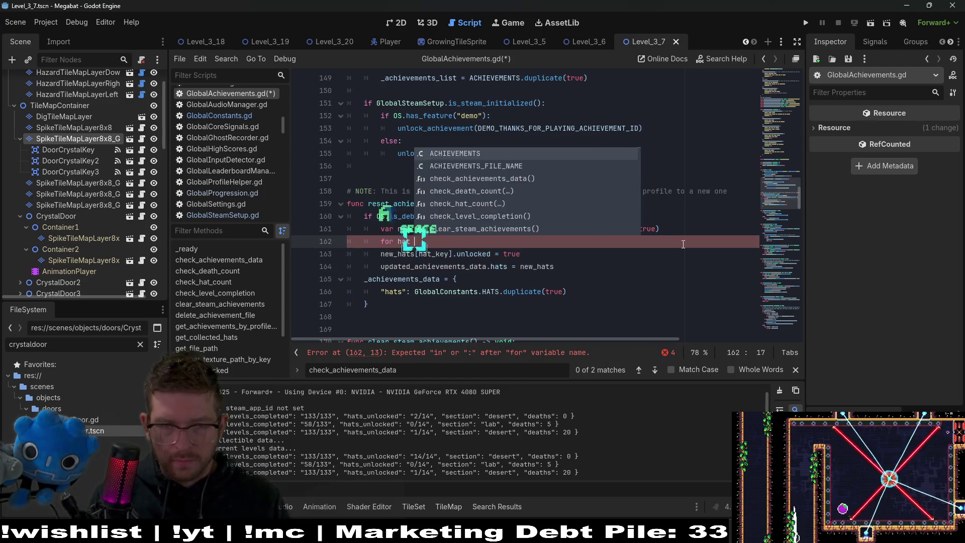
{"action": "left_click", "coordinate": [564, 225]}
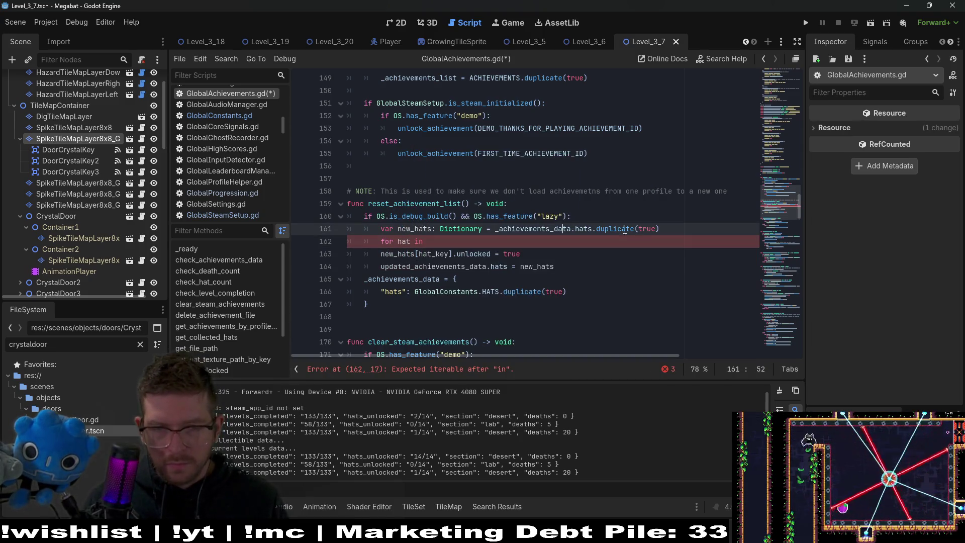
{"action": "left_click", "coordinate": [444, 241]}
{"action": "type", "text": "new_hats"}
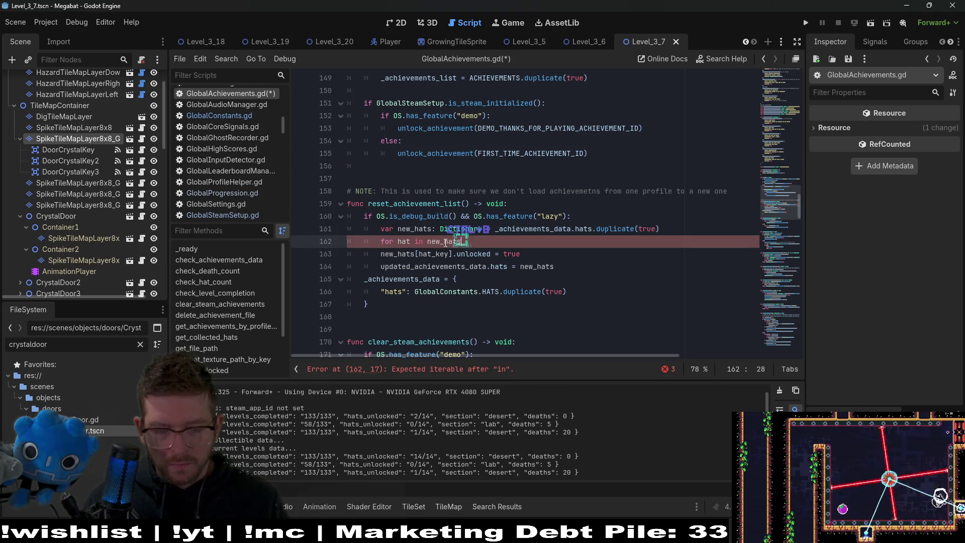
{"action": "type", "text": ":"}
{"action": "key", "text": "Return"}
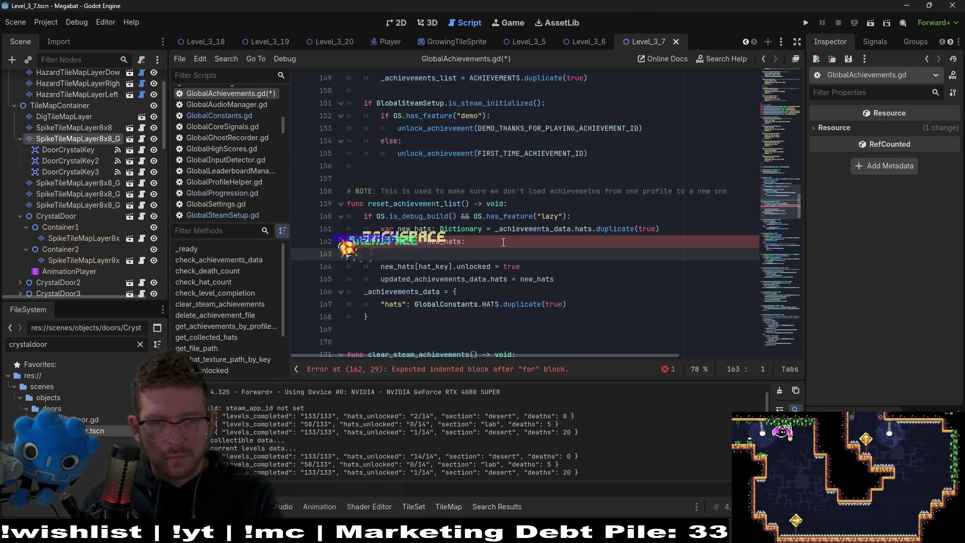
{"action": "key", "text": "BackSpace"}
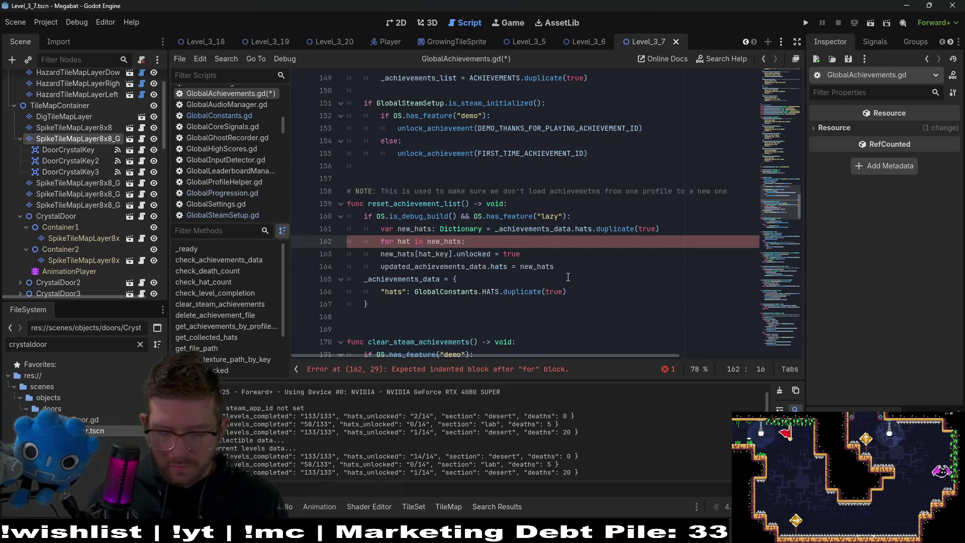
{"action": "type", "text": "_key"}
Re-indent the loop body and rename updated_achievements_data to _achievements_data
{"action": "mouse_move", "coordinate": [557, 267]}
{"action": "left_mouse_down"}
{"action": "mouse_move", "coordinate": [431, 267]}
{"action": "mouse_move", "coordinate": [380, 254]}
{"action": "left_mouse_up"}
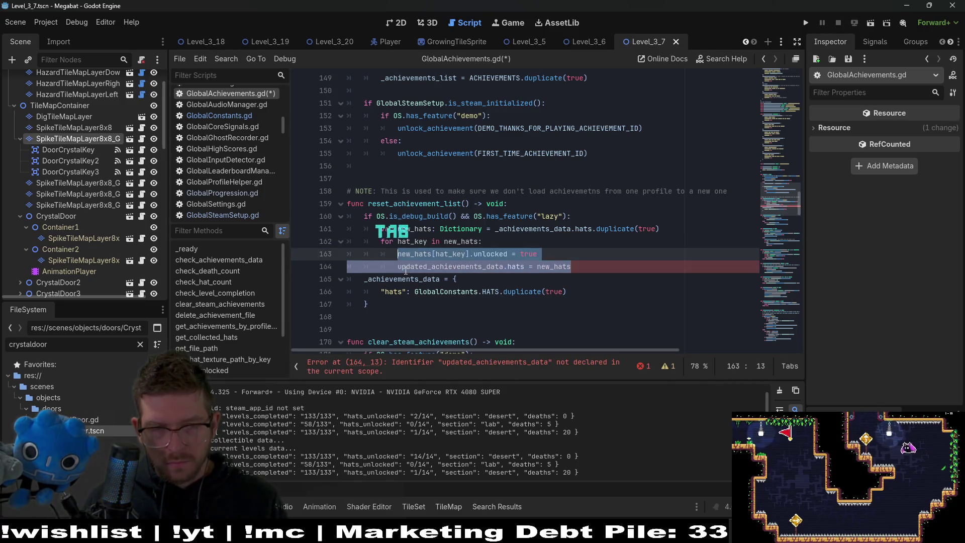
{"action": "key", "text": "Down"}
{"action": "key", "text": "BackSpace"}
{"action": "double_click", "coordinate": [531, 229]}
{"action": "key", "text": "ctrl+c"}
{"action": "double_click", "coordinate": [432, 266]}
{"action": "key", "text": "ctrl+v"}
Move the debug lazy hats block below the data reset, fix its indentation, and save
{"action": "mouse_move", "coordinate": [549, 266]}
{"action": "left_mouse_down"}
{"action": "mouse_move", "coordinate": [352, 229]}
{"action": "mouse_move", "coordinate": [338, 218]}
{"action": "left_mouse_up"}
{"action": "key", "text": "ctrl+x"}
{"action": "key", "text": "BackSpace"}
{"action": "left_click", "coordinate": [405, 241]}
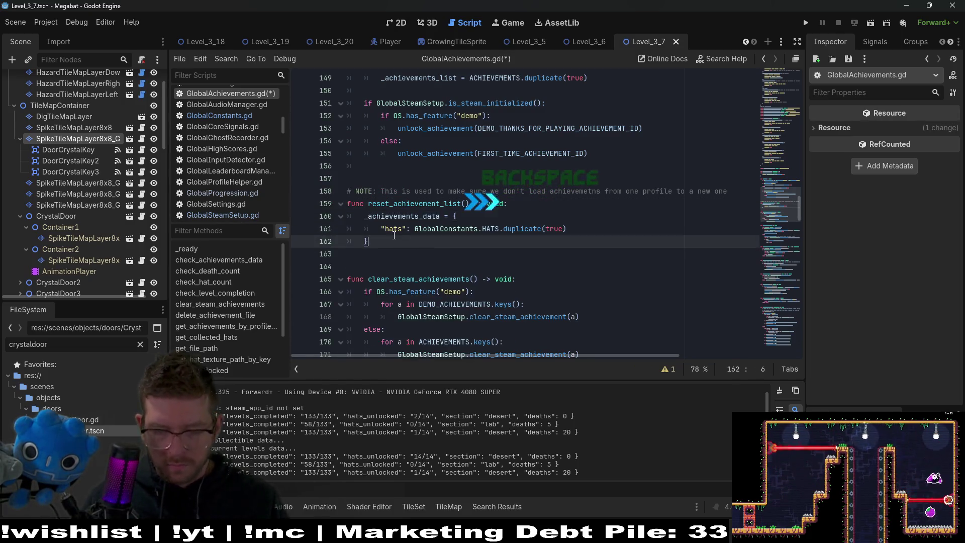
{"action": "key", "text": "Return"}
{"action": "key", "text": "ctrl+v"}
{"action": "left_click", "coordinate": [375, 254]}
{"action": "key", "text": "BackSpace"}
{"action": "left_click", "coordinate": [538, 291]}
{"action": "key", "text": "ctrl+s"}
Review the reset_achievement_list function, then run the project
{"action": "left_click_drag", "start_coordinate": [431, 241], "coordinate": [307, 216]}
{"action": "left_click", "coordinate": [464, 241]}
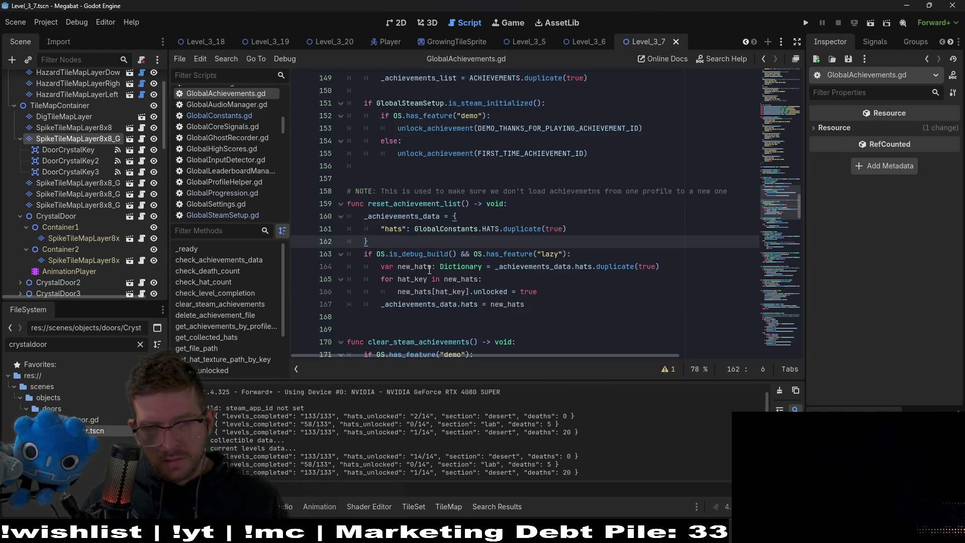
{"action": "double_click", "coordinate": [586, 267]}
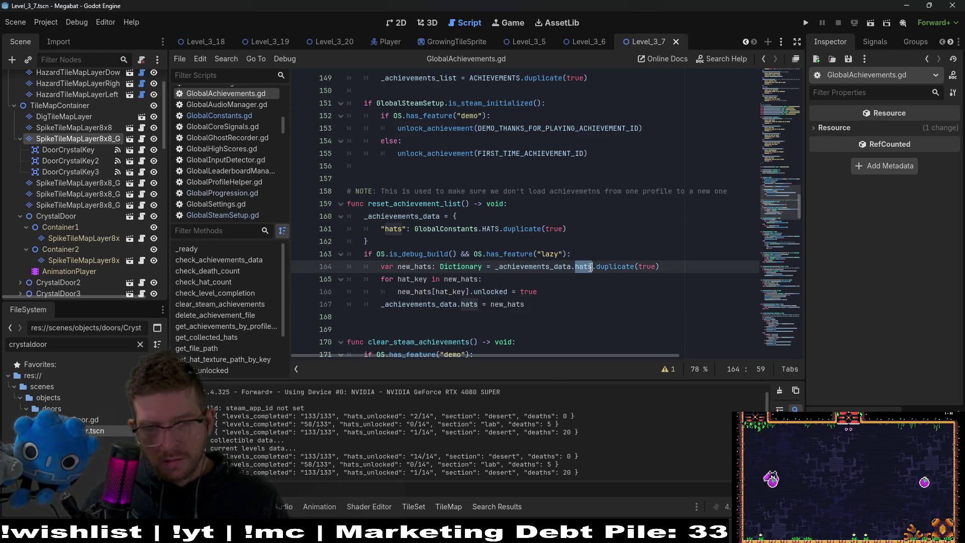
{"action": "double_click", "coordinate": [409, 266]}
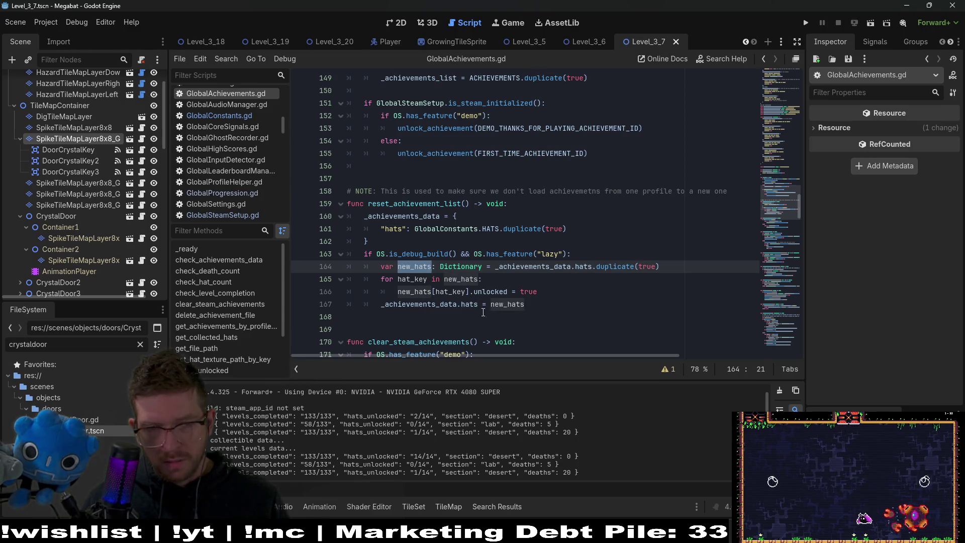
{"action": "left_click", "coordinate": [532, 305]}
{"action": "left_click", "coordinate": [805, 23]}
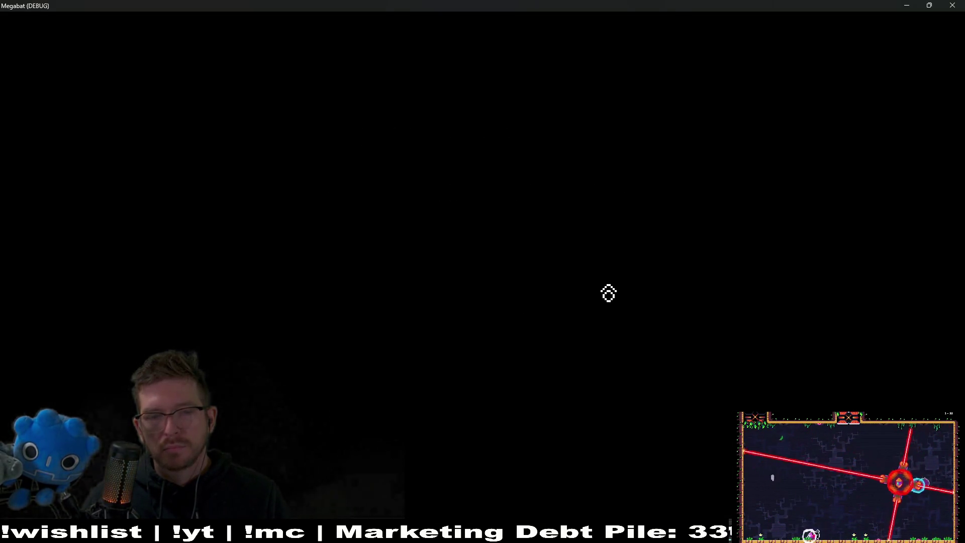
Erase the first save profile and start a new game in it
{"action": "left_click", "coordinate": [476, 273]}
{"action": "left_click_drag", "start_coordinate": [491, 146], "coordinate": [492, 144]}
{"action": "left_click", "coordinate": [492, 145]}
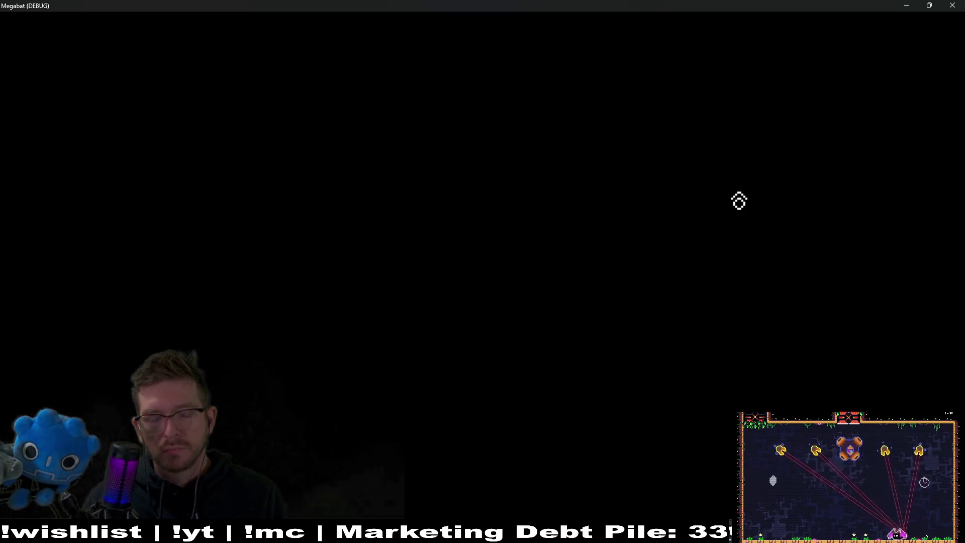
Put the Witchy hat on the bat from the pause menu's Hats screen
{"action": "key", "text": "Escape"}
{"action": "key", "text": "Down"}
{"action": "key", "text": "Down"}
{"action": "key", "text": "Down"}
{"action": "key", "text": "Return"}
Restart the level and fly the bat around the room between floor and ceiling
{"action": "key", "text": "Down"}
{"action": "key", "text": "Right"}
{"action": "key", "text": "Right"}
{"action": "key", "text": "Right"}
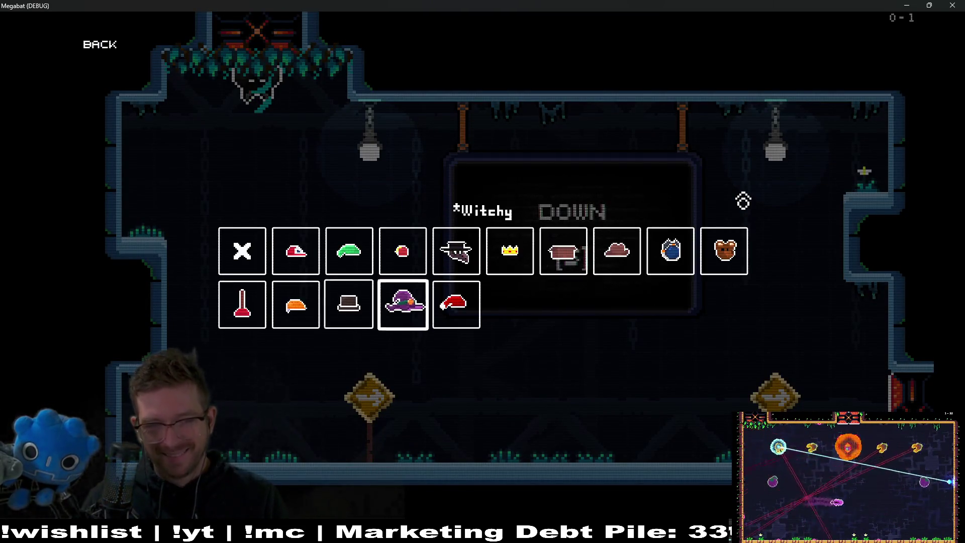
{"action": "key", "text": "Return"}
{"action": "key", "text": "Escape"}
{"action": "key", "text": "Down"}
{"action": "key", "text": "Return"}
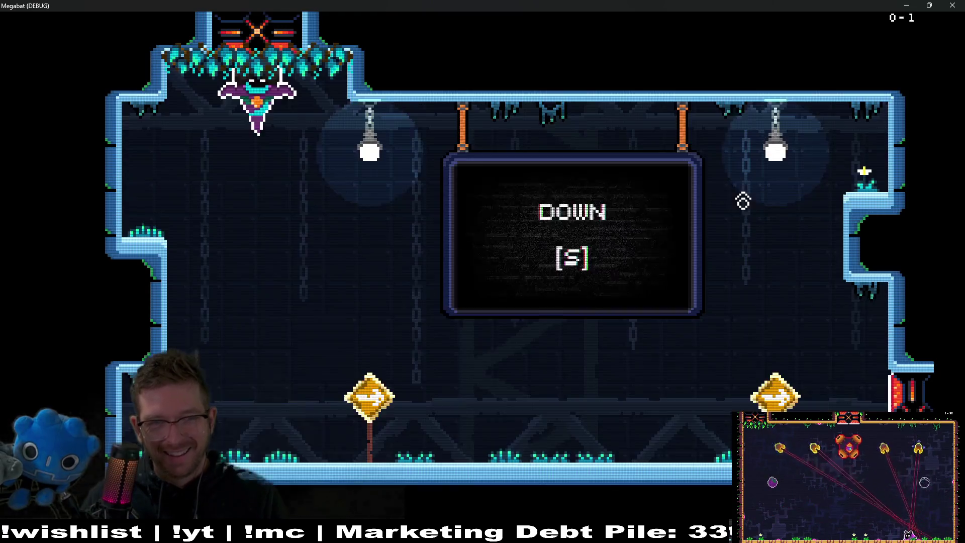
{"action": "key", "text": "s"}
{"action": "key", "text": "d"}
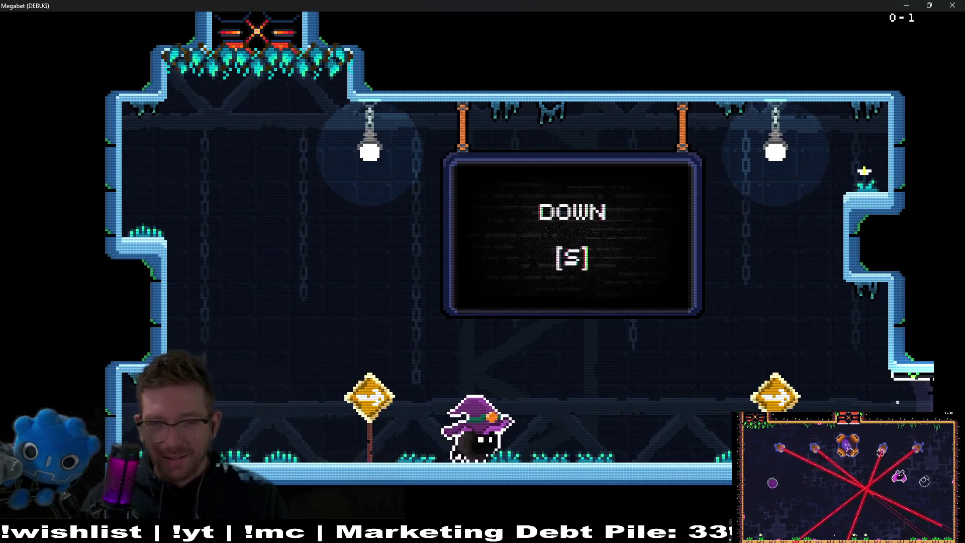
{"action": "key", "text": "a"}
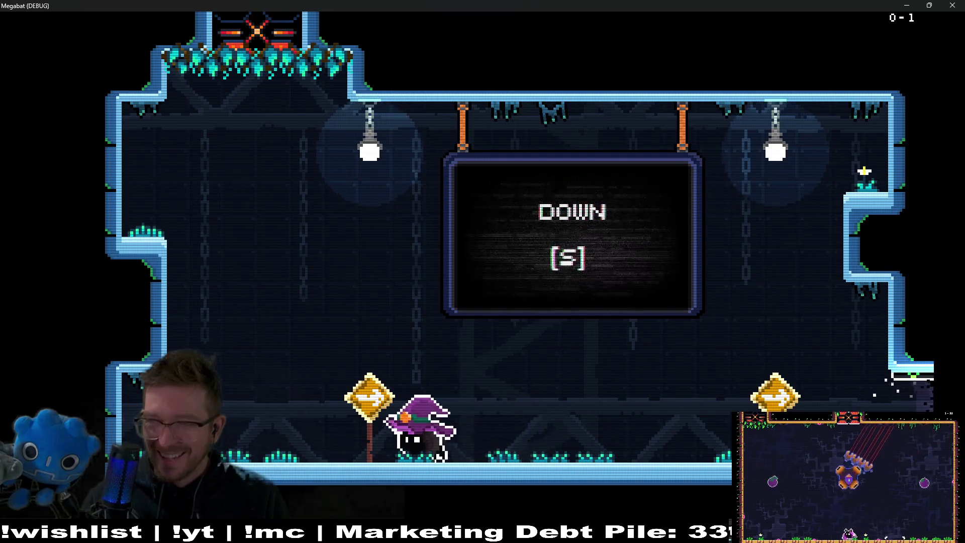
{"action": "key", "text": "d"}
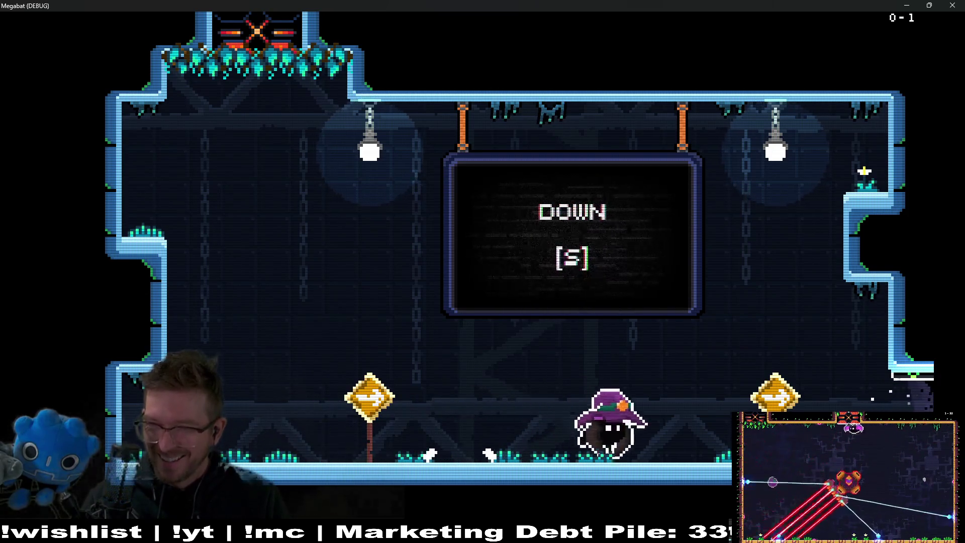
{"action": "key", "text": "a"}
{"action": "key", "text": "w"}
{"action": "key", "text": "d"}
{"action": "key", "text": "w"}
{"action": "key", "text": "d"}
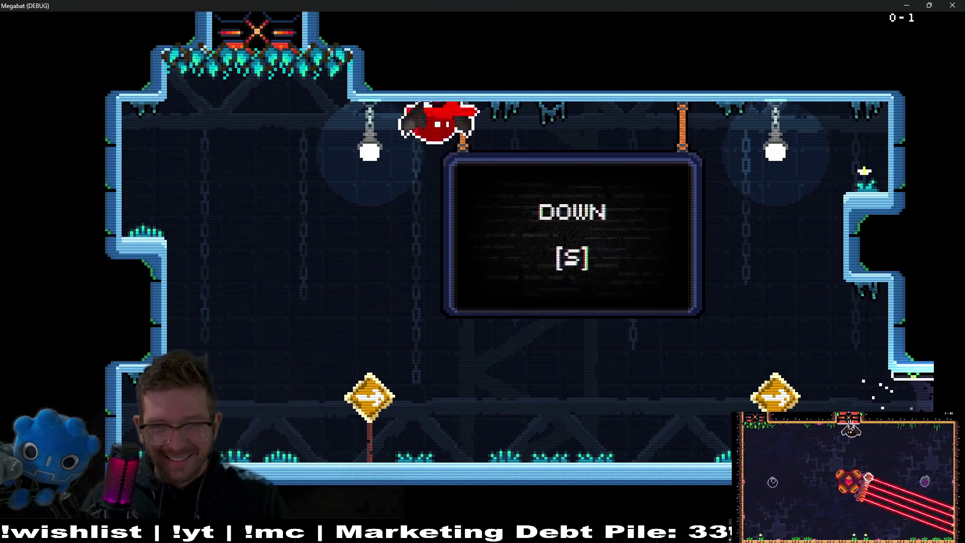
{"action": "key", "text": "a"}
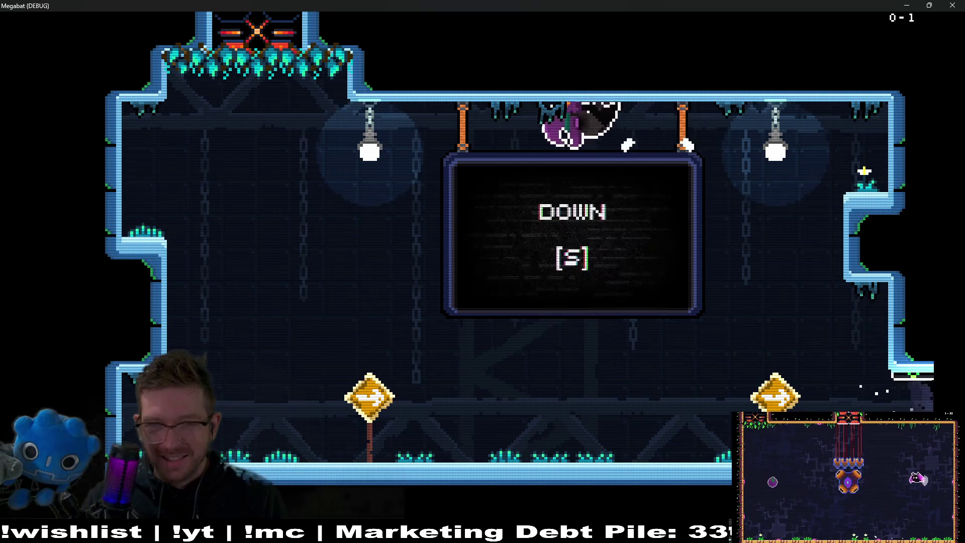
{"action": "key", "text": "s"}
{"action": "key", "text": "d"}
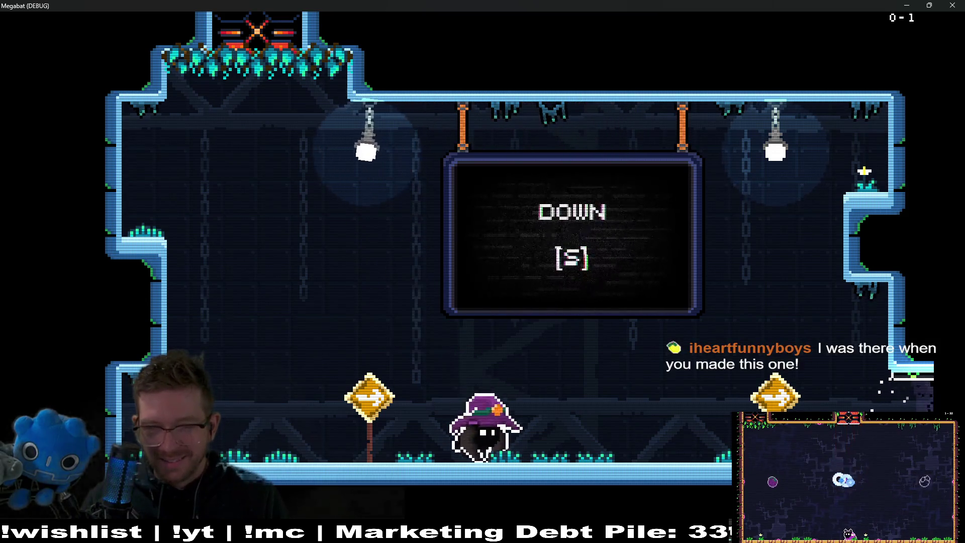
{"action": "key", "text": "w"}
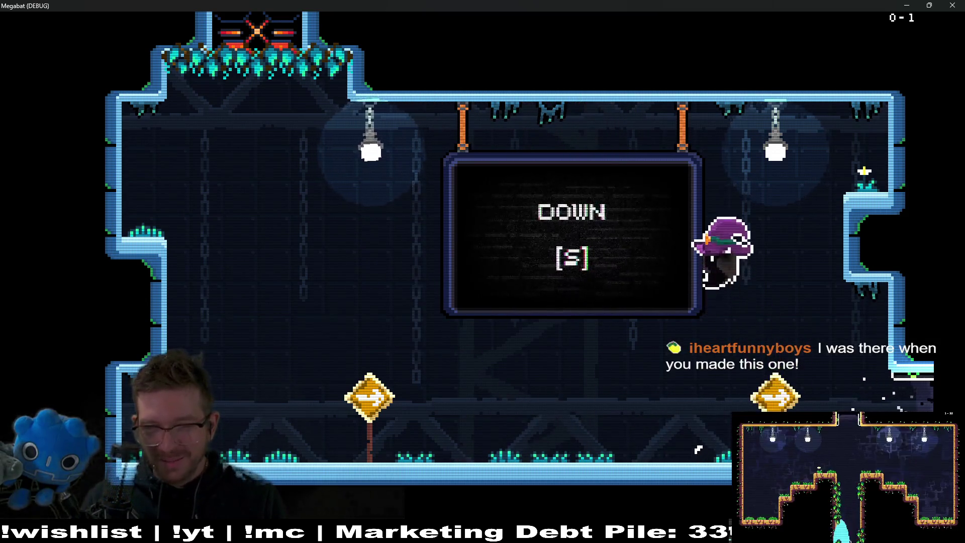
{"action": "key", "text": "s"}
{"action": "key", "text": "w"}
{"action": "key", "text": "a"}
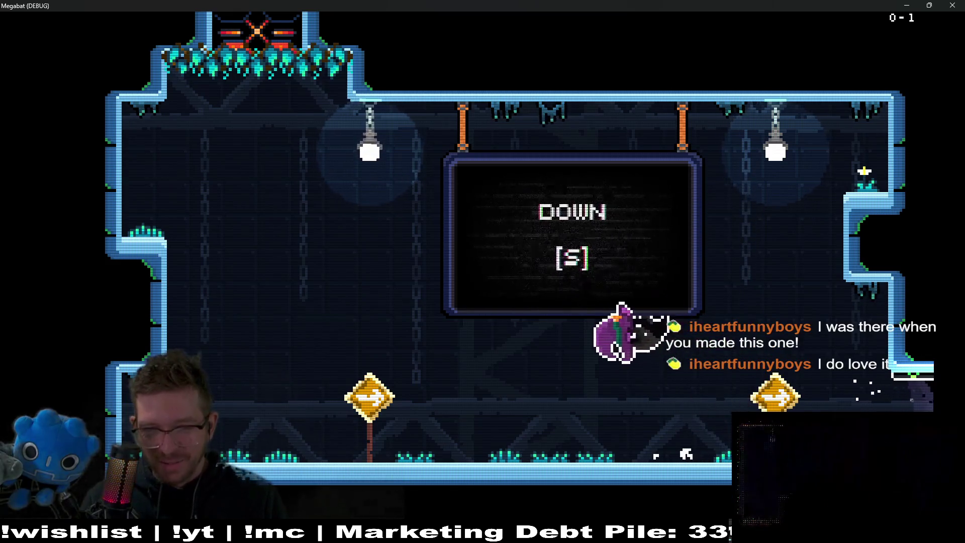
{"action": "key", "text": "s"}
{"action": "key", "text": "w"}
{"action": "key", "text": "d"}
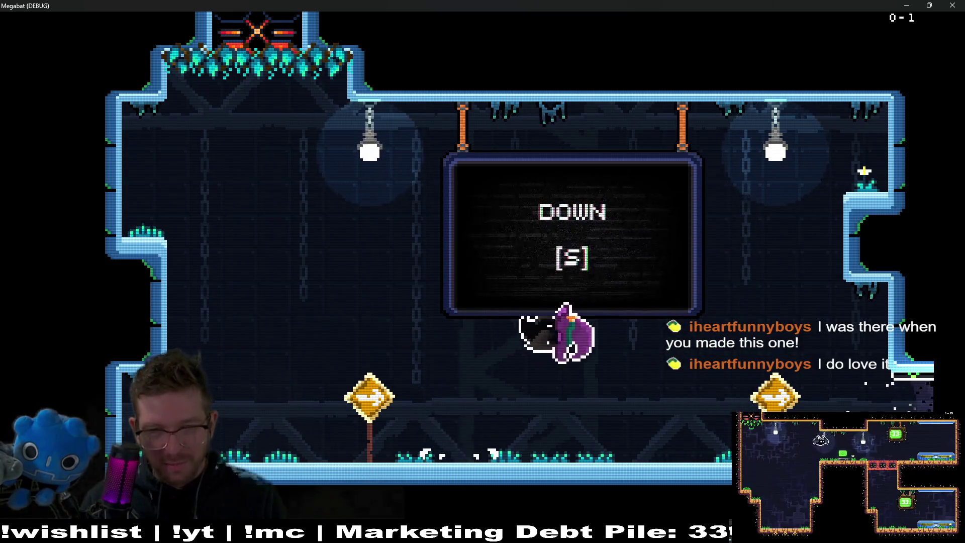
{"action": "key", "text": "a"}
{"action": "key", "text": "s"}
{"action": "key", "text": "a"}
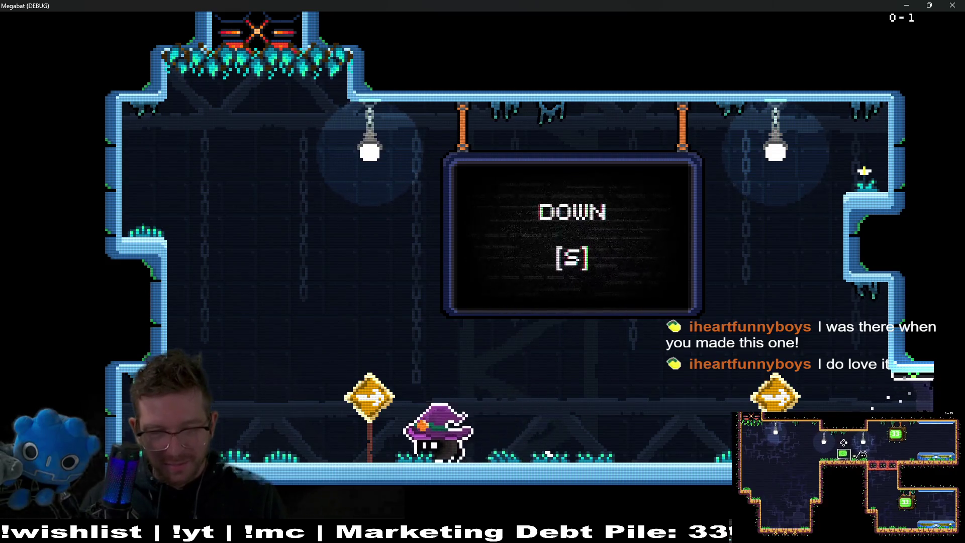
{"action": "key", "text": "d"}
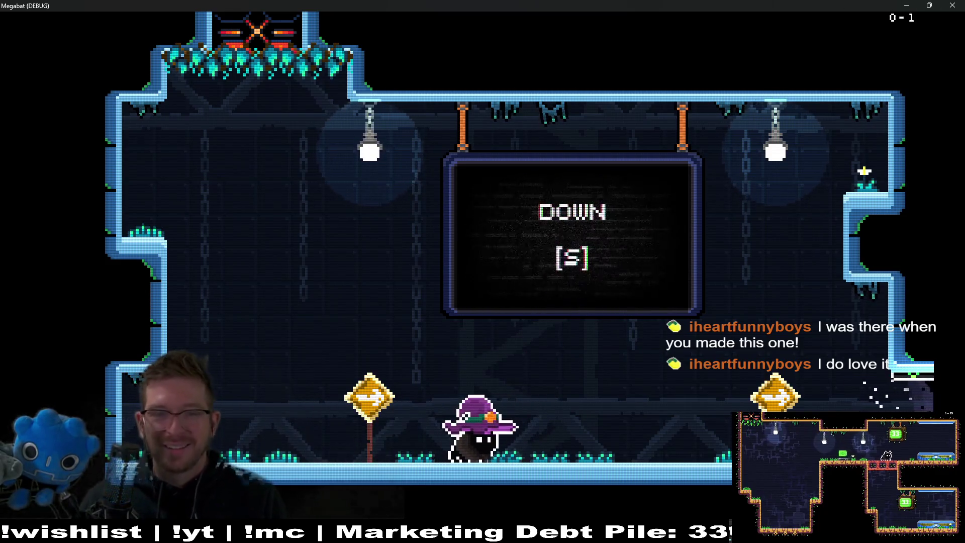
Browse the full hat grid and swap the Witchy hat for the box hat
{"action": "key", "text": "Escape"}
{"action": "key", "text": "Down"}
{"action": "key", "text": "Down"}
{"action": "key", "text": "Down"}
{"action": "key", "text": "Return"}
{"action": "key", "text": "Down"}
{"action": "key", "text": "Right"}
{"action": "key", "text": "Right"}
{"action": "key", "text": "Right"}
{"action": "key", "text": "Right"}
{"action": "key", "text": "Up"}
{"action": "key", "text": "Left"}
{"action": "key", "text": "Left"}
{"action": "key", "text": "Left"}
{"action": "key", "text": "Right"}
{"action": "key", "text": "Right"}
{"action": "key", "text": "Right"}
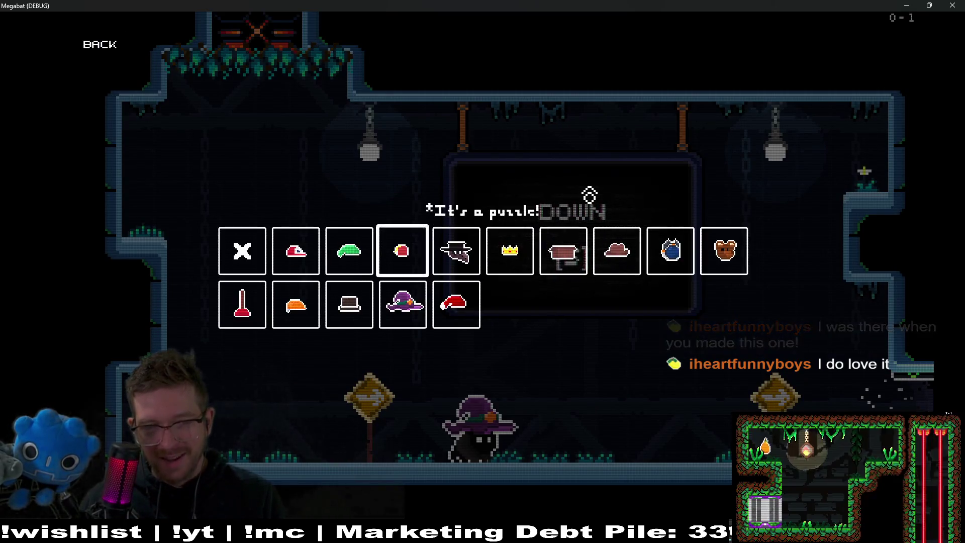
{"action": "key", "text": "Right"}
{"action": "key", "text": "Right"}
{"action": "key", "text": "Right"}
{"action": "key", "text": "Return"}
{"action": "key", "text": "Escape"}
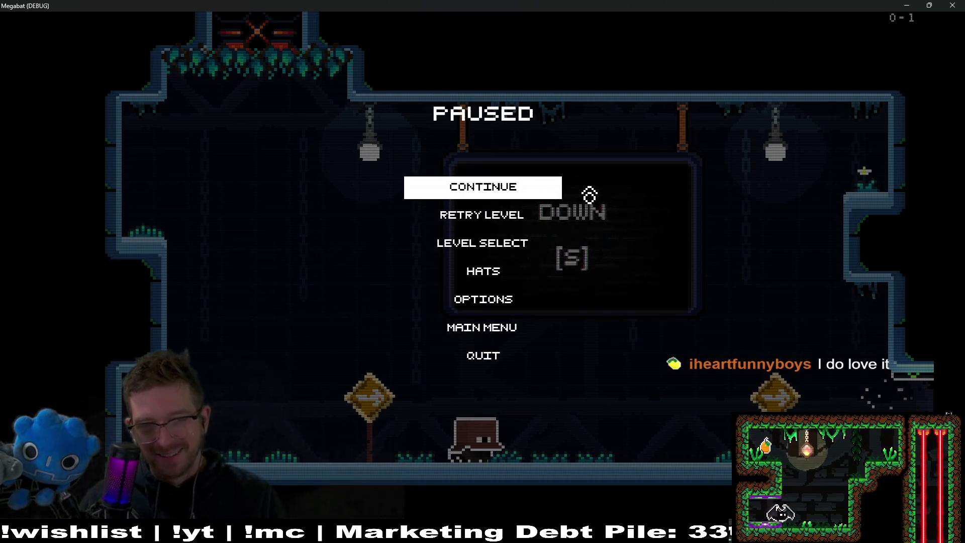
Resume the game and fly the box-hatted bat around the room
{"action": "key", "text": "Escape"}
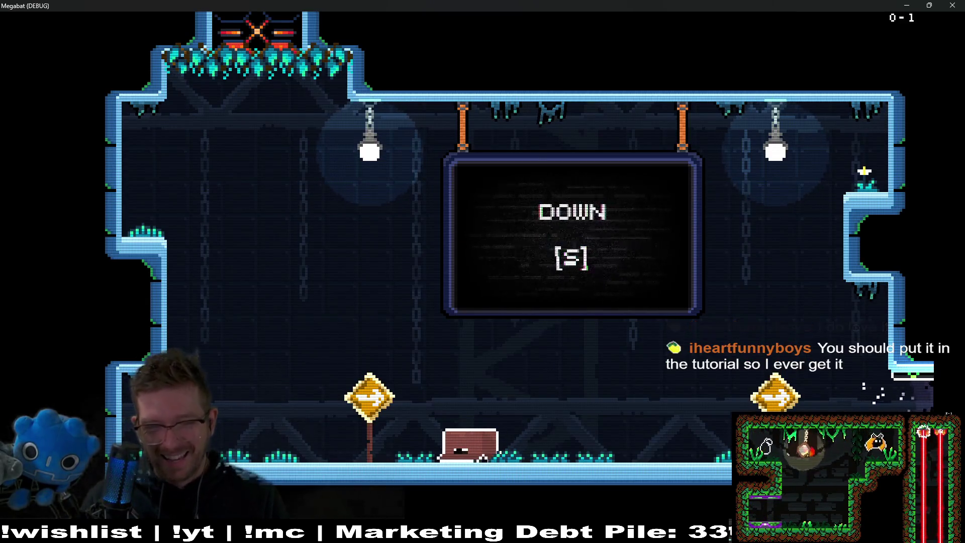
{"action": "key", "text": "w"}
{"action": "key", "text": "a"}
{"action": "key", "text": "d"}
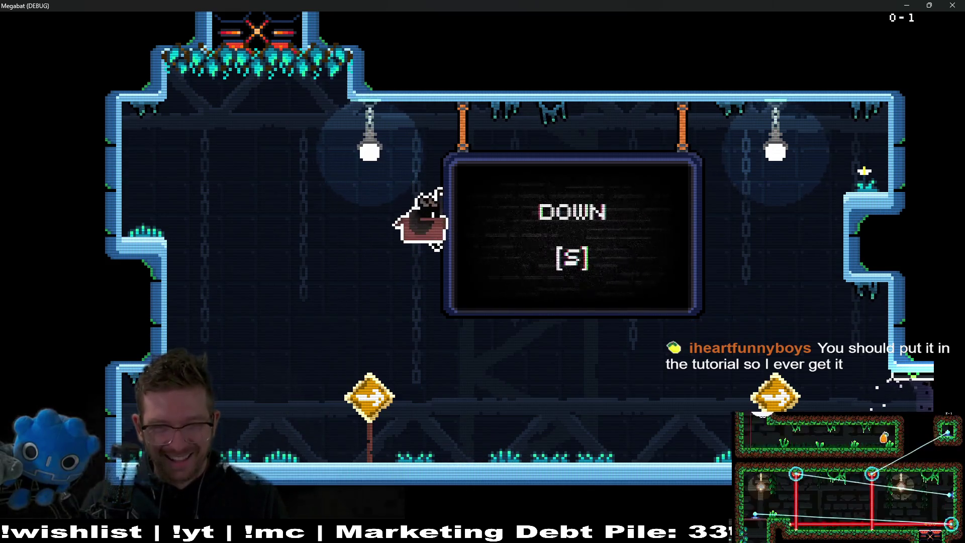
{"action": "key", "text": "d"}
{"action": "key", "text": "w"}
{"action": "key", "text": "a"}
Go through Level Select into the first world and enter level 0-1
{"action": "key", "text": "Escape"}
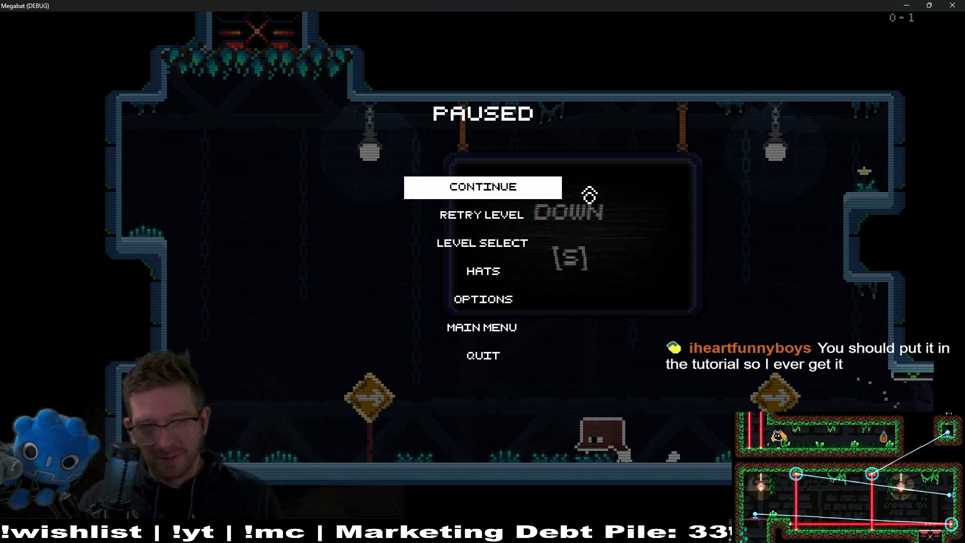
{"action": "key", "text": "s"}
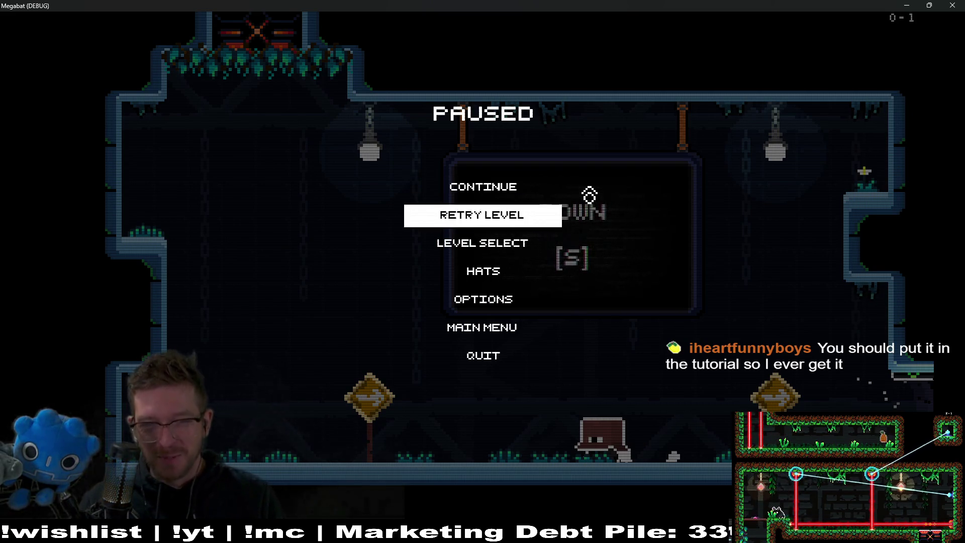
{"action": "key", "text": "s"}
{"action": "key", "text": "Return"}
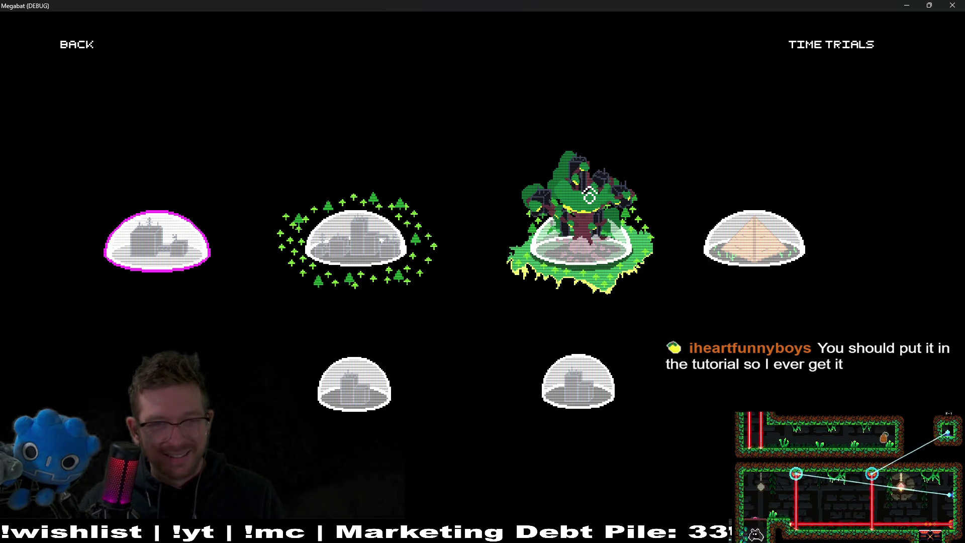
{"action": "key", "text": "Return"}
{"action": "key", "text": "Return"}
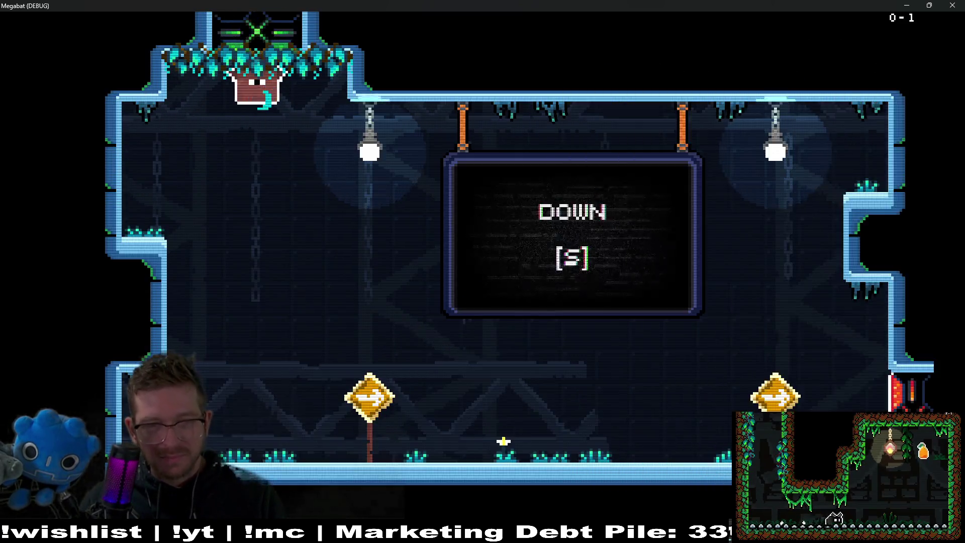
{"action": "key", "text": "Escape"}
{"action": "key", "text": "s"}
Equip the plunger hat from the Hats grid and run the bat left and right
{"action": "key", "text": "s"}
{"action": "key", "text": "s"}
{"action": "key", "text": "Return"}
{"action": "key", "text": "s"}
{"action": "key", "text": "d"}
{"action": "key", "text": "d"}
{"action": "key", "text": "a"}
{"action": "key", "text": "a"}
{"action": "key", "text": "Return"}
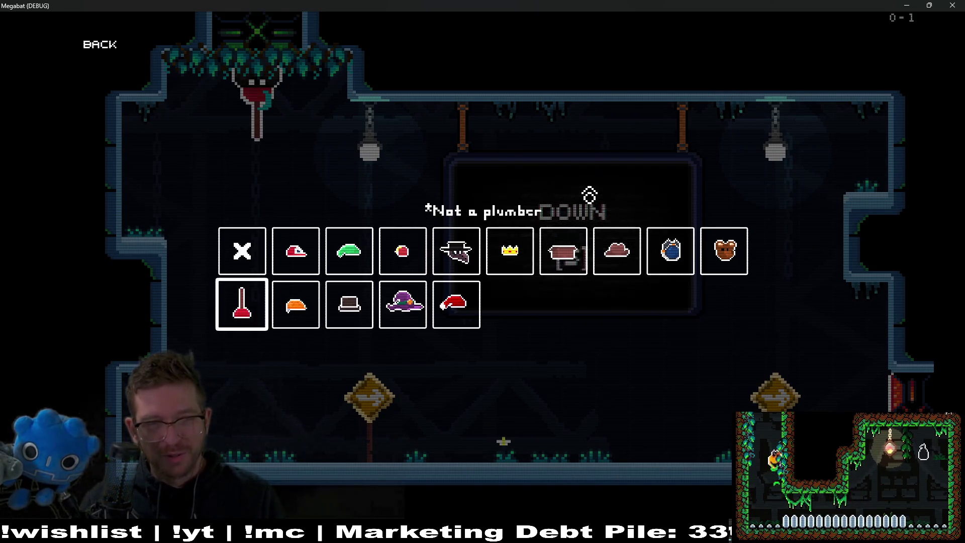
{"action": "key", "text": "Escape"}
{"action": "key", "text": "Escape"}
{"action": "key", "text": "d"}
{"action": "key", "text": "a"}
{"action": "key", "text": "d"}
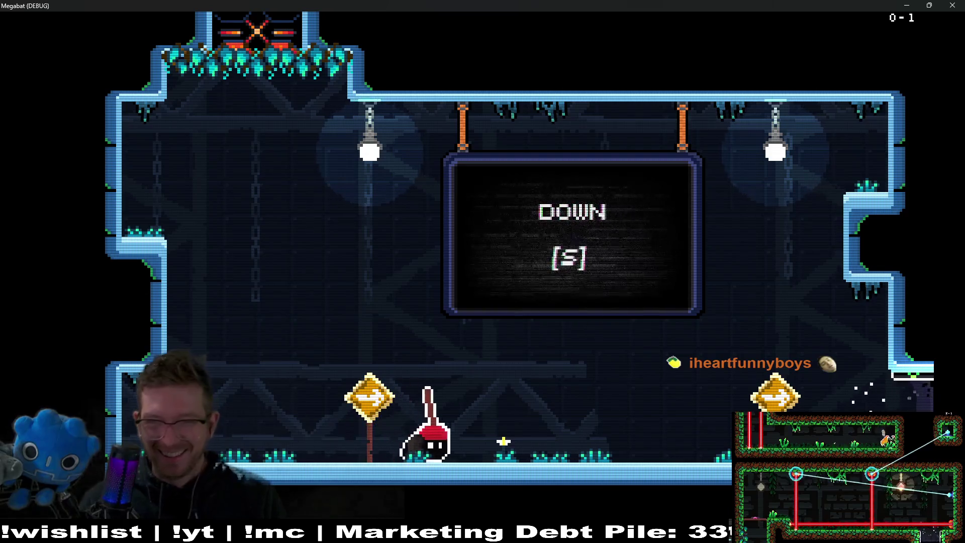
{"action": "key", "text": "d"}
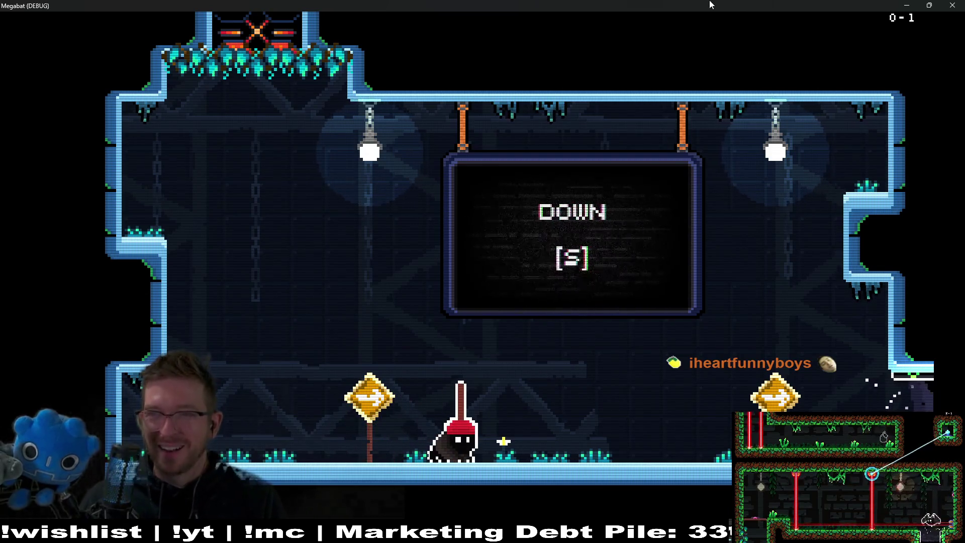
Close the Megabat game window and switch the editor to the 2D view
{"action": "left_click", "coordinate": [962, 5]}
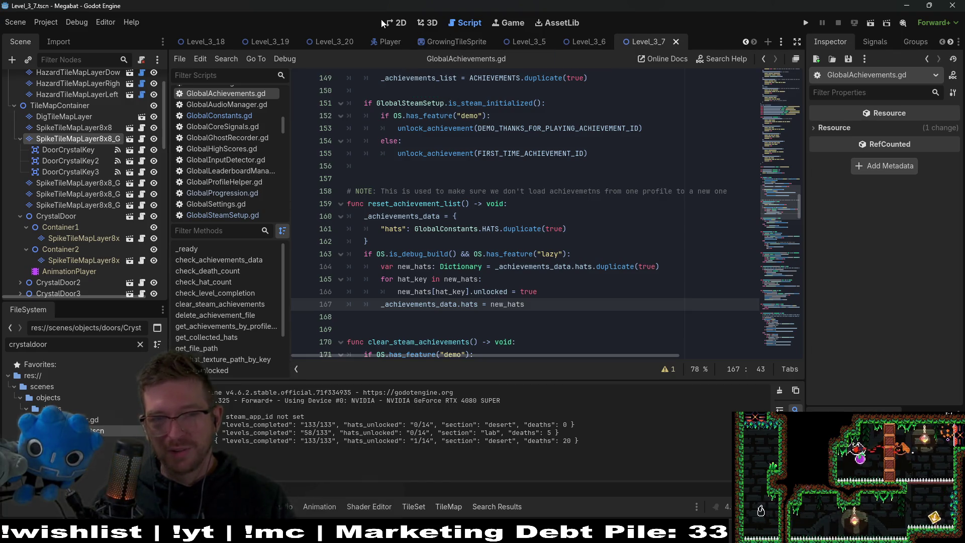
{"action": "left_click", "coordinate": [403, 21]}
Zoom in on Level_3_7's red spike gate and select the SpikeTileMapLayer8x8_Gate layer
{"action": "scroll", "coordinate": [629, 204], "scroll_direction": "down", "scroll_amount": 3}
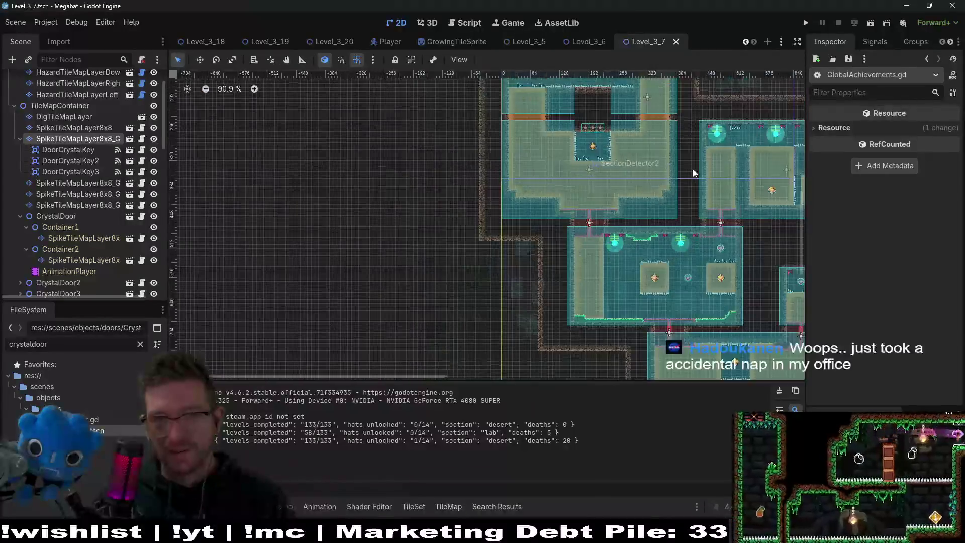
{"action": "scroll", "coordinate": [528, 239], "scroll_direction": "up", "scroll_amount": 5}
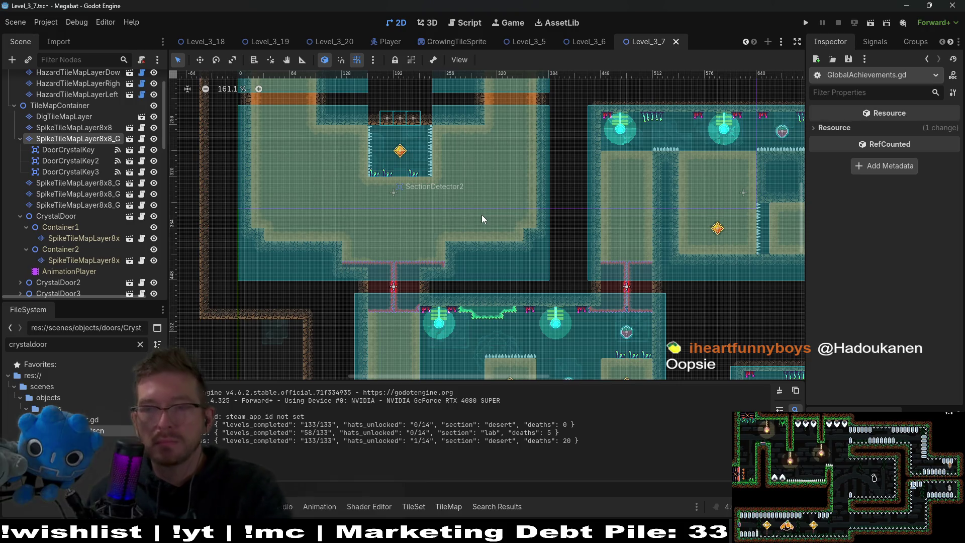
{"action": "scroll", "coordinate": [383, 275], "scroll_direction": "up", "scroll_amount": 5}
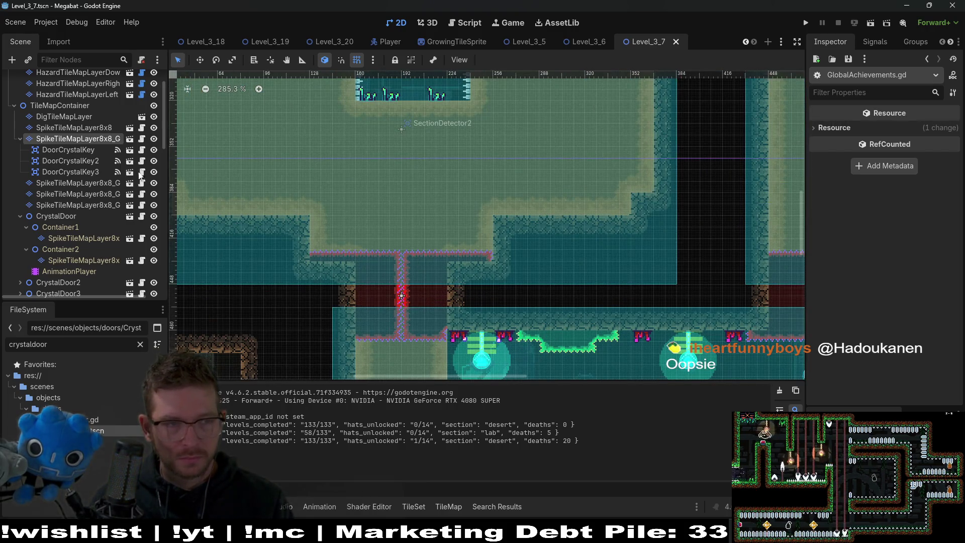
{"action": "left_click", "coordinate": [76, 183]}
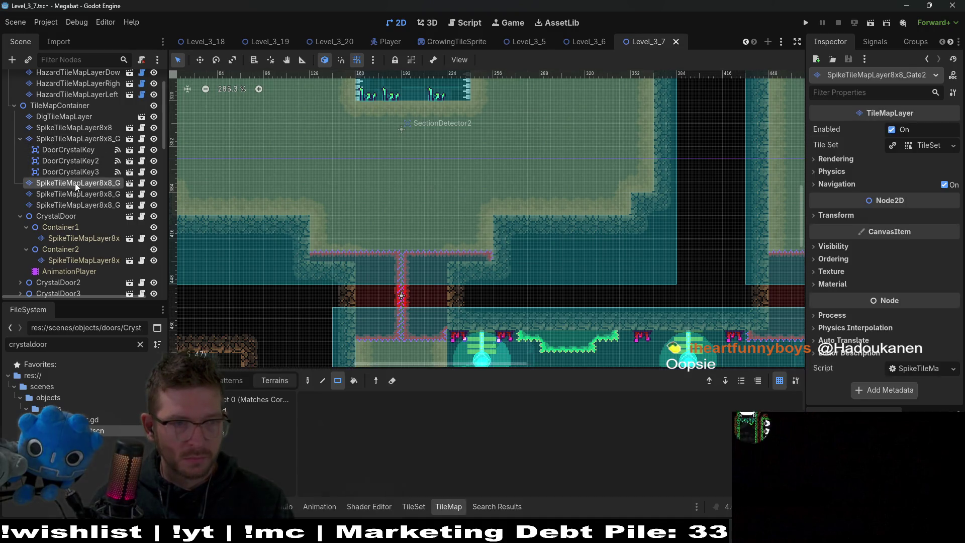
Paint rectangles of spike terrain across the gate passage on the spike gate layer
{"action": "left_click", "coordinate": [79, 147]}
{"action": "left_click", "coordinate": [79, 141]}
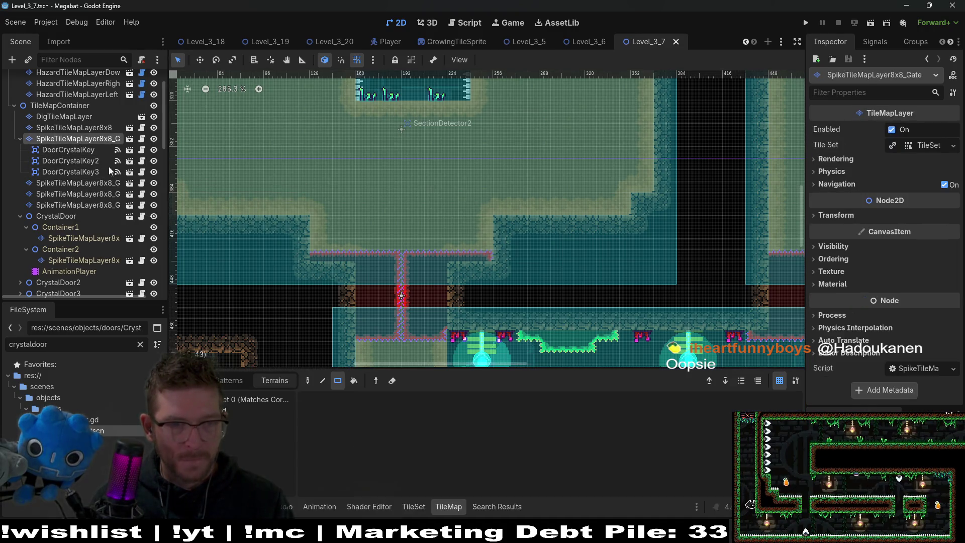
{"action": "scroll", "coordinate": [401, 244], "scroll_direction": "down", "scroll_amount": 3}
{"action": "mouse_move", "coordinate": [301, 173]}
{"action": "left_mouse_down"}
{"action": "mouse_move", "coordinate": [496, 256]}
{"action": "mouse_move", "coordinate": [490, 170]}
{"action": "left_mouse_up"}
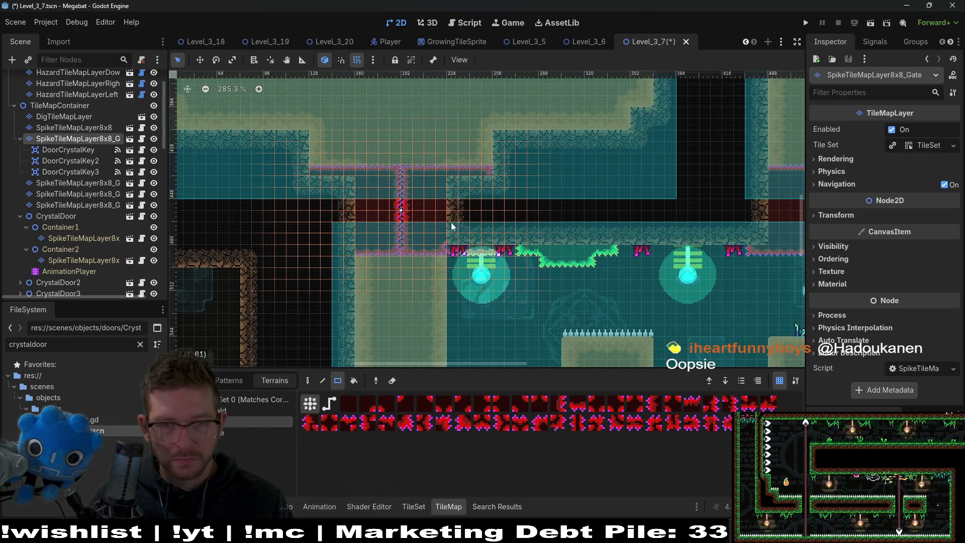
{"action": "scroll", "coordinate": [450, 222], "scroll_direction": "up", "scroll_amount": 2}
{"action": "scroll", "coordinate": [451, 222], "scroll_direction": "left", "scroll_amount": 2}
{"action": "left_click_drag", "start_coordinate": [374, 173], "coordinate": [405, 214]}
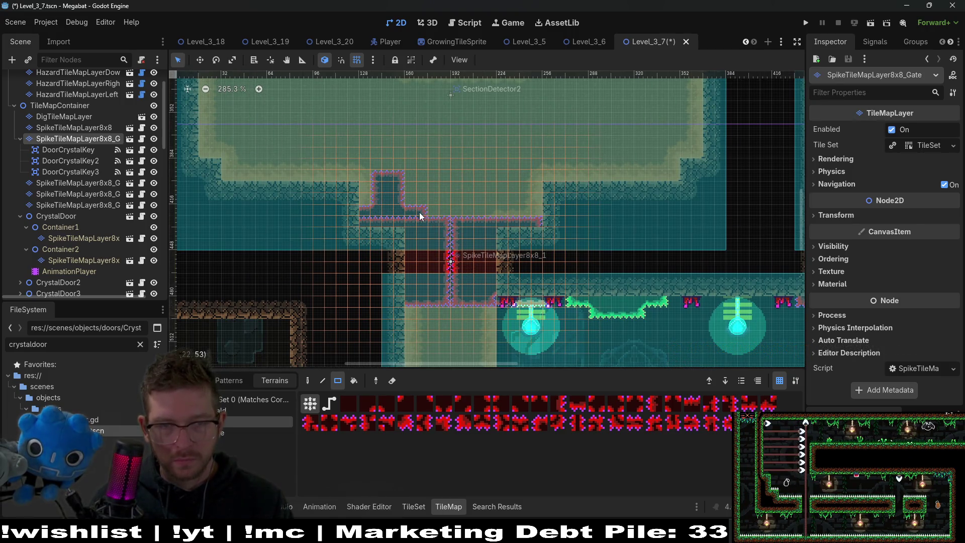
{"action": "mouse_move", "coordinate": [351, 173]}
{"action": "left_mouse_down"}
{"action": "mouse_move", "coordinate": [493, 218]}
{"action": "mouse_move", "coordinate": [552, 220]}
{"action": "left_mouse_up"}
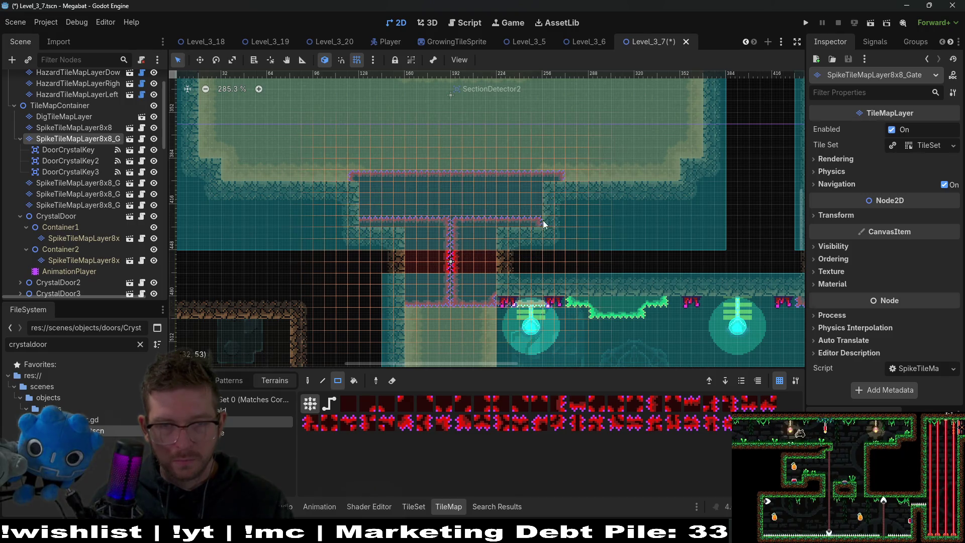
{"action": "scroll", "coordinate": [518, 270], "scroll_direction": "up", "scroll_amount": 1}
{"action": "scroll", "coordinate": [518, 270], "scroll_direction": "up", "scroll_amount": 2}
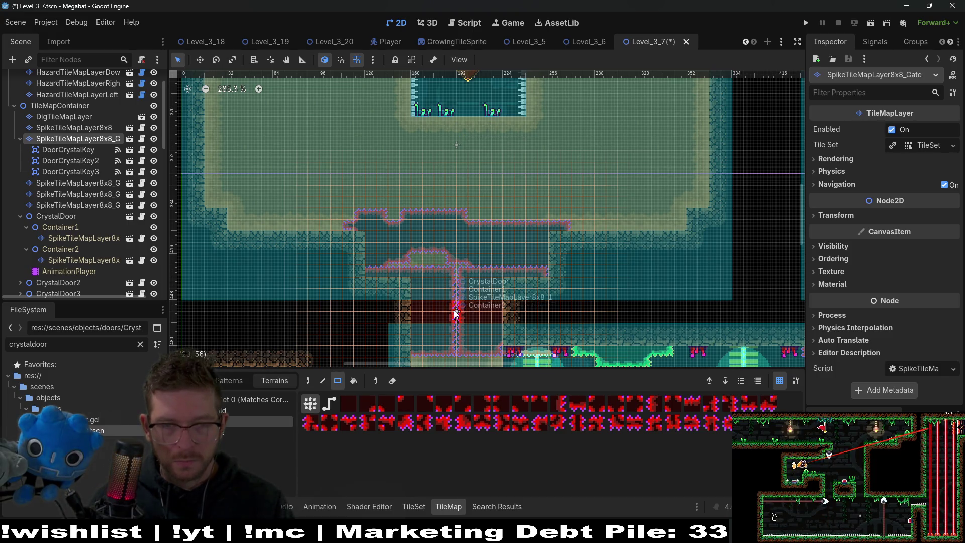
{"action": "mouse_move", "coordinate": [522, 215]}
{"action": "left_mouse_down"}
{"action": "mouse_move", "coordinate": [535, 236]}
{"action": "mouse_move", "coordinate": [432, 252]}
{"action": "mouse_move", "coordinate": [450, 279]}
{"action": "left_mouse_up"}
{"action": "scroll", "coordinate": [489, 265], "scroll_direction": "up", "scroll_amount": 2}
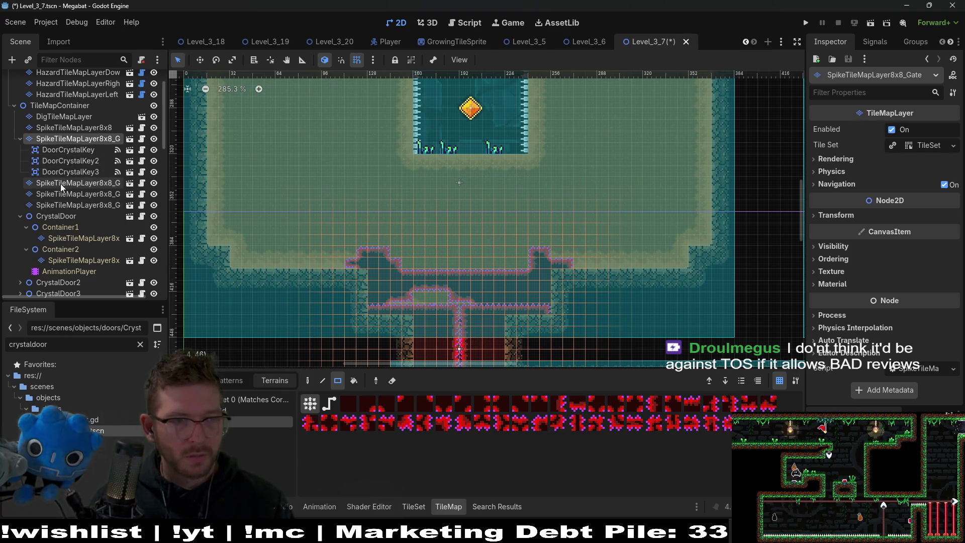
Delete the CrystalDoor node from the Level_3_7 scene
{"action": "left_click", "coordinate": [53, 217]}
{"action": "key", "text": "Delete"}
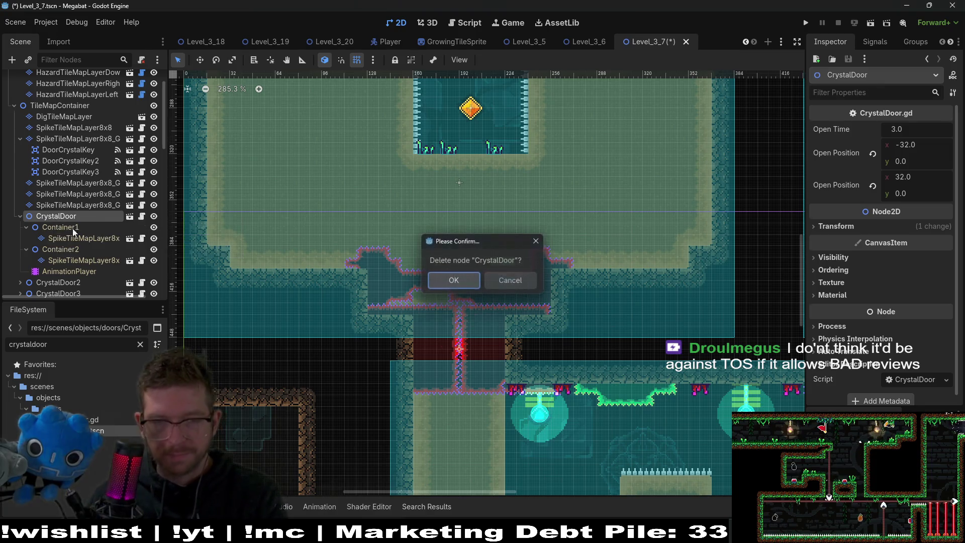
{"action": "key", "text": "Return"}
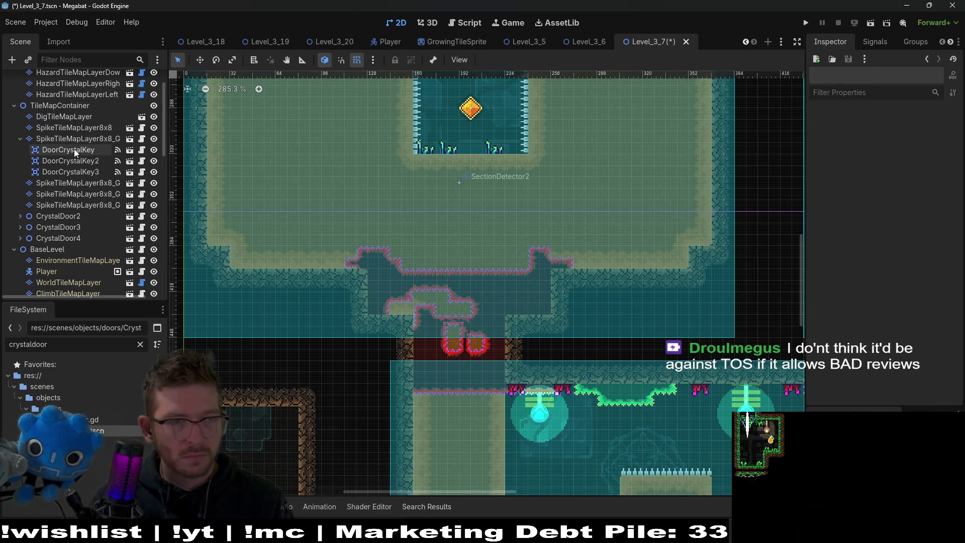
Erase leftover spike tiles below the gate, add a small block under it, and save
{"action": "left_click", "coordinate": [74, 148]}
{"action": "left_click", "coordinate": [75, 138]}
{"action": "mouse_move", "coordinate": [463, 317]}
{"action": "left_mouse_down"}
{"action": "mouse_move", "coordinate": [387, 263]}
{"action": "mouse_move", "coordinate": [408, 269]}
{"action": "left_mouse_up"}
{"action": "left_click_drag", "start_coordinate": [344, 241], "coordinate": [457, 309]}
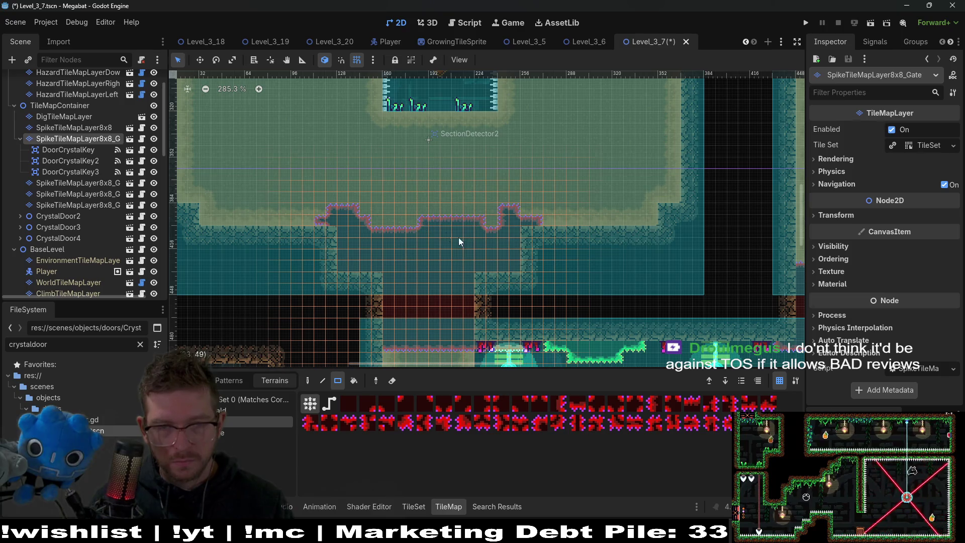
{"action": "scroll", "coordinate": [459, 271], "scroll_direction": "down", "scroll_amount": 2}
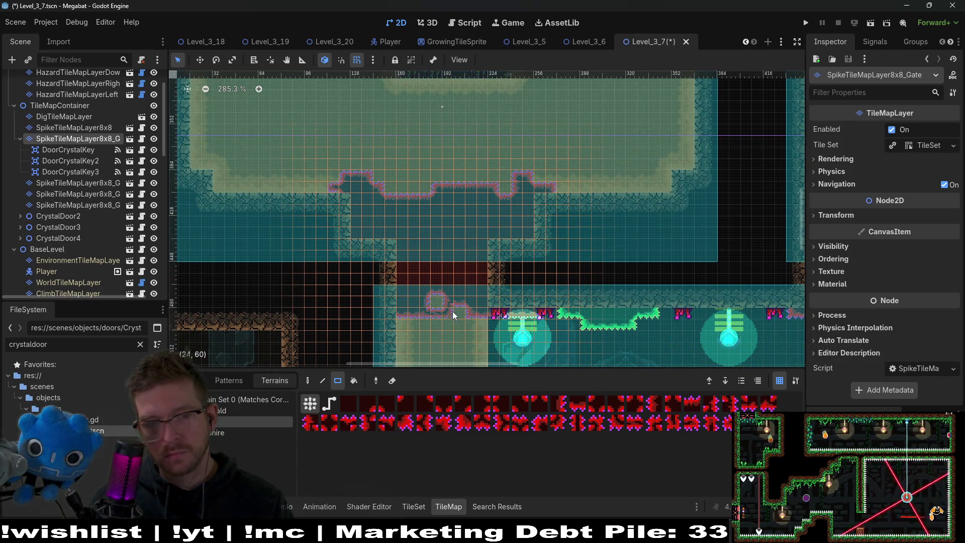
{"action": "left_click_drag", "start_coordinate": [482, 312], "coordinate": [482, 312]}
{"action": "scroll", "coordinate": [508, 259], "scroll_direction": "up", "scroll_amount": 3}
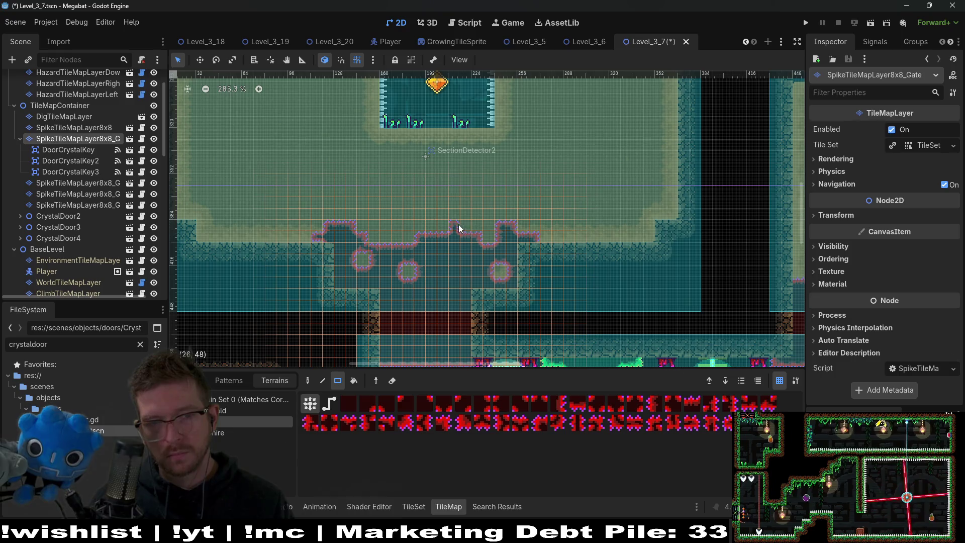
{"action": "scroll", "coordinate": [465, 228], "scroll_direction": "down", "scroll_amount": 3}
{"action": "key", "text": "ctrl+s"}
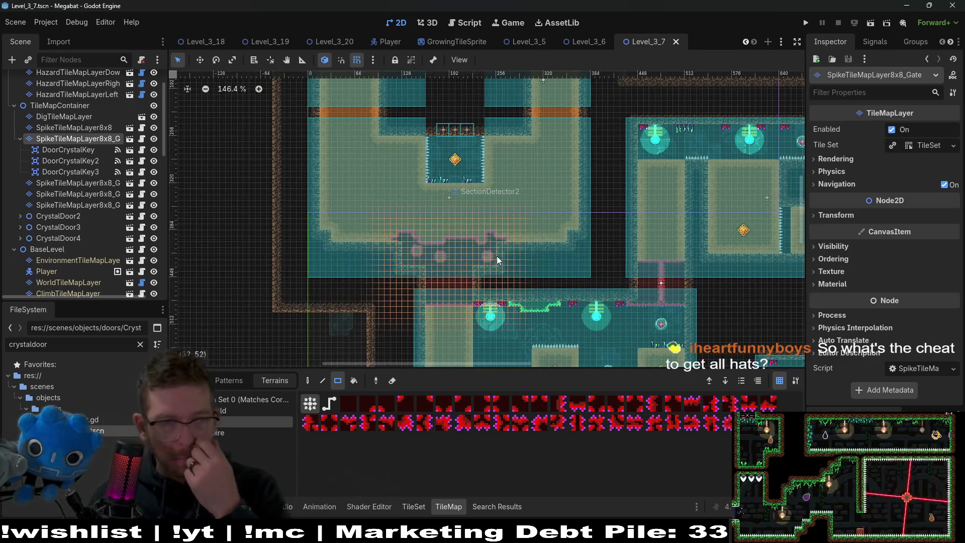
Move CrystalDoor2's two door crystal keys under the next spike gate layer
{"action": "left_click", "coordinate": [20, 138]}
{"action": "left_click", "coordinate": [74, 150]}
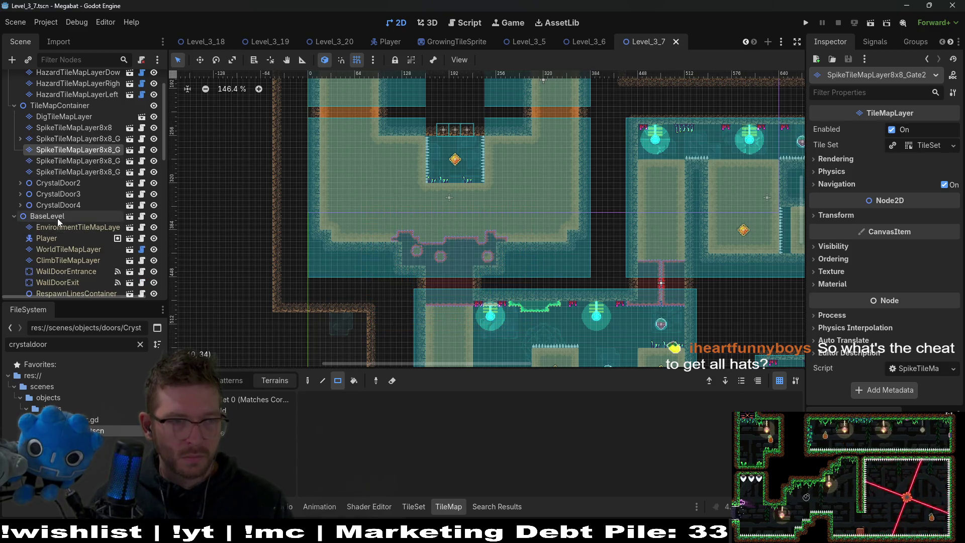
{"action": "left_click", "coordinate": [19, 183]}
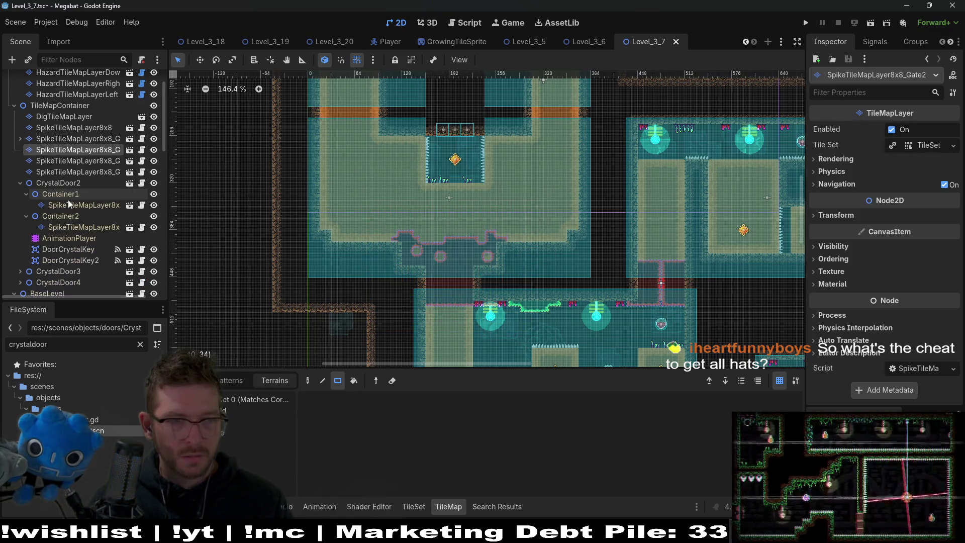
{"action": "left_click", "coordinate": [72, 249]}
{"action": "left_click", "coordinate": [76, 261], "text": "shift"}
{"action": "left_click_drag", "start_coordinate": [77, 249], "coordinate": [79, 150]}
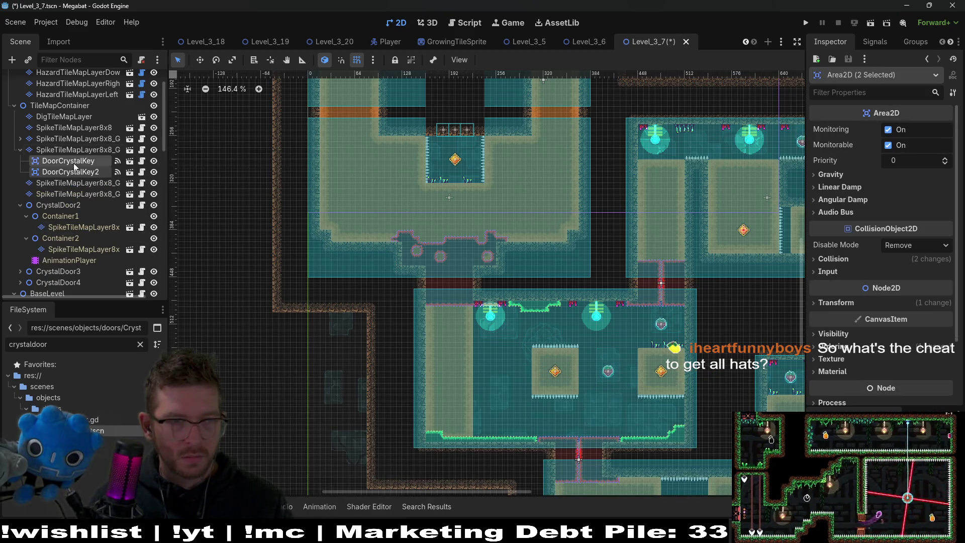
Paint spike tiles on the Gate2 layer across the door gap and along the floor
{"action": "left_click", "coordinate": [55, 206]}
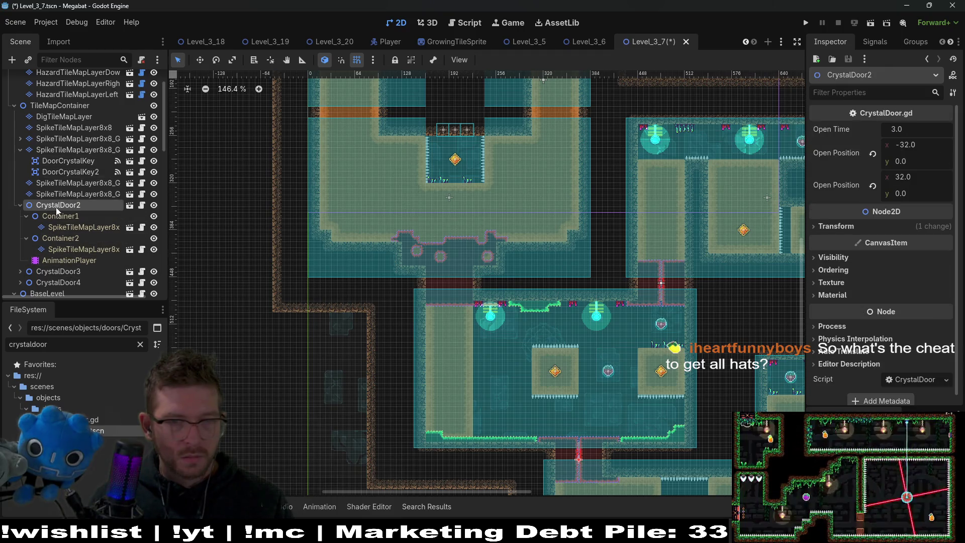
{"action": "scroll", "coordinate": [585, 312], "scroll_direction": "down", "scroll_amount": 5}
{"action": "scroll", "coordinate": [553, 291], "scroll_direction": "right", "scroll_amount": 5}
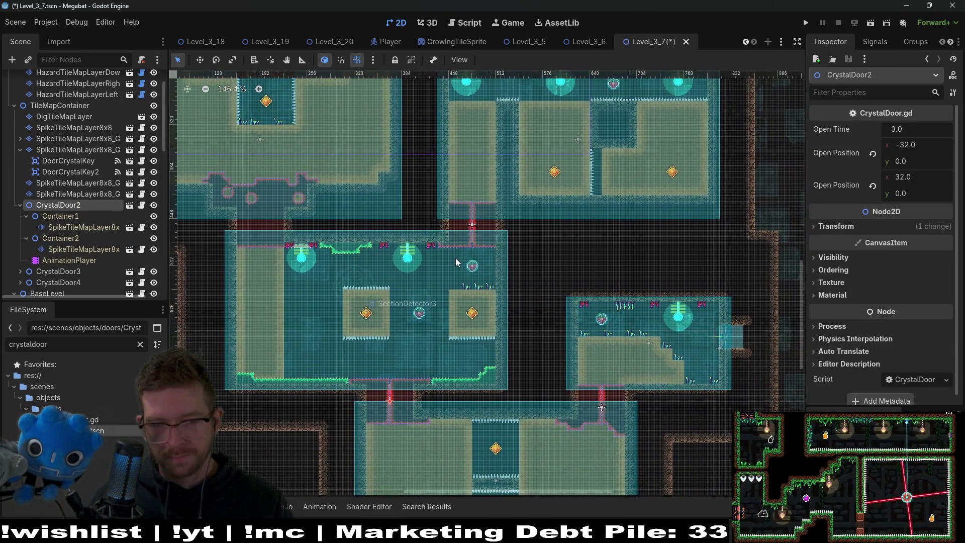
{"action": "scroll", "coordinate": [397, 325], "scroll_direction": "up", "scroll_amount": 5}
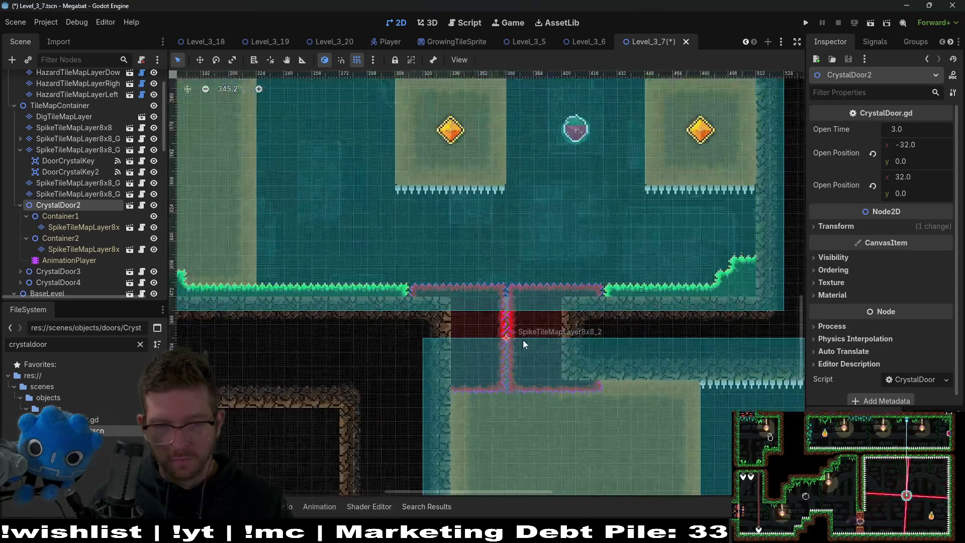
{"action": "left_click", "coordinate": [68, 150]}
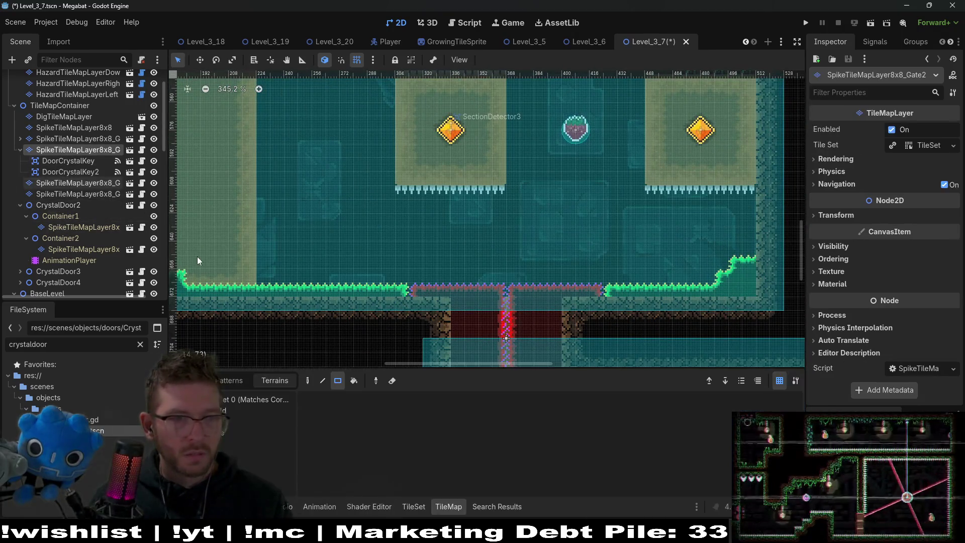
{"action": "scroll", "coordinate": [545, 293], "scroll_direction": "down", "scroll_amount": 3}
{"action": "scroll", "coordinate": [443, 209], "scroll_direction": "right", "scroll_amount": 2}
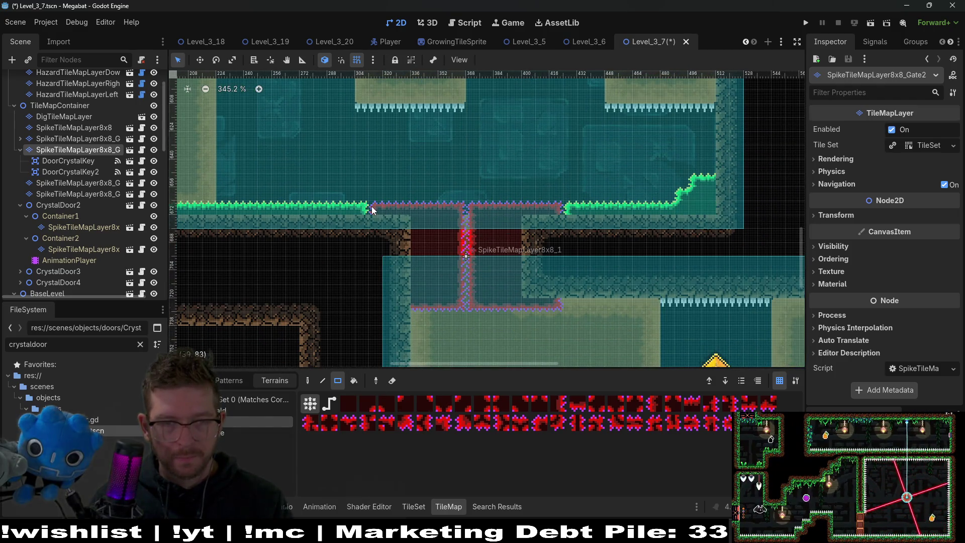
{"action": "left_click_drag", "start_coordinate": [366, 206], "coordinate": [556, 300]}
{"action": "scroll", "coordinate": [472, 270], "scroll_direction": "up", "scroll_amount": 2}
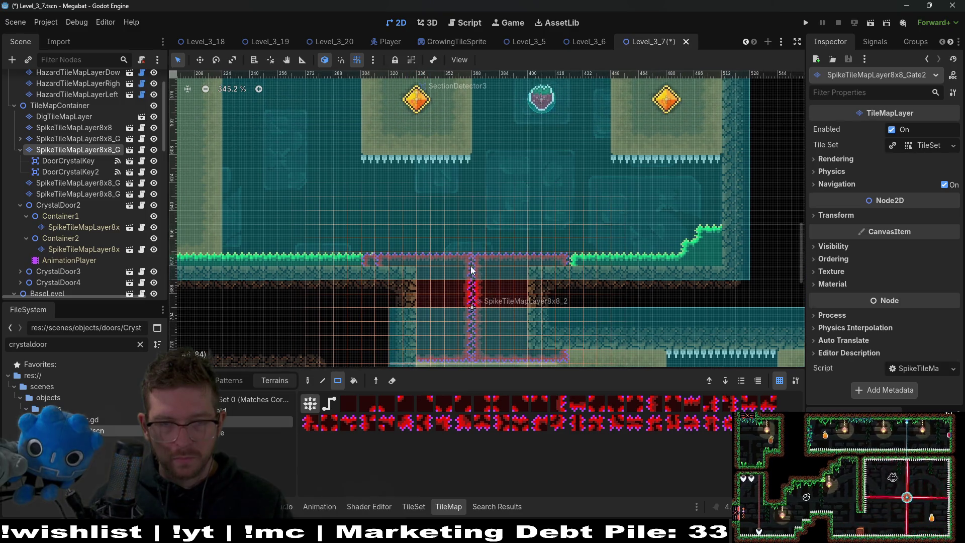
{"action": "left_click_drag", "start_coordinate": [429, 251], "coordinate": [482, 252]}
{"action": "left_click_drag", "start_coordinate": [508, 245], "coordinate": [536, 252]}
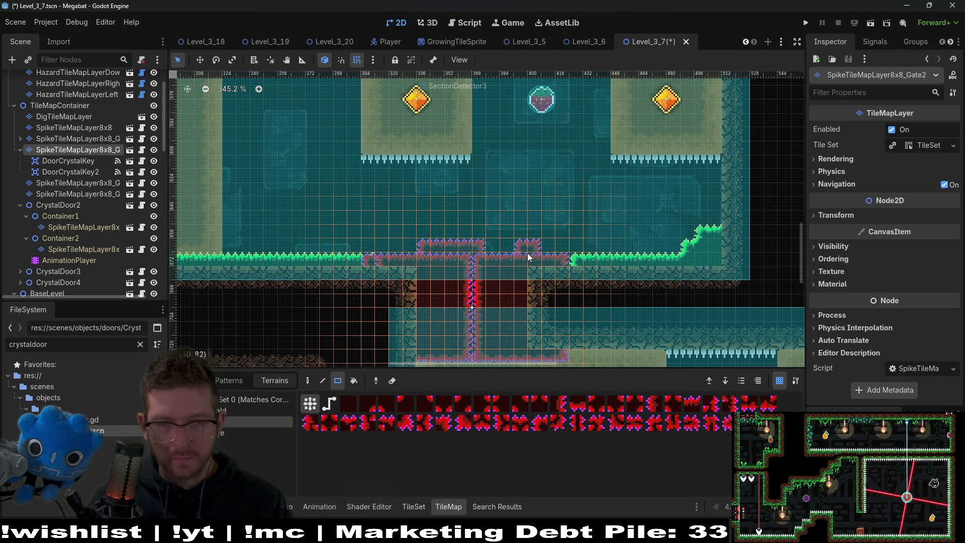
Delete the CrystalDoor2 node and confirm
{"action": "left_click", "coordinate": [53, 206]}
{"action": "key", "text": "Delete"}
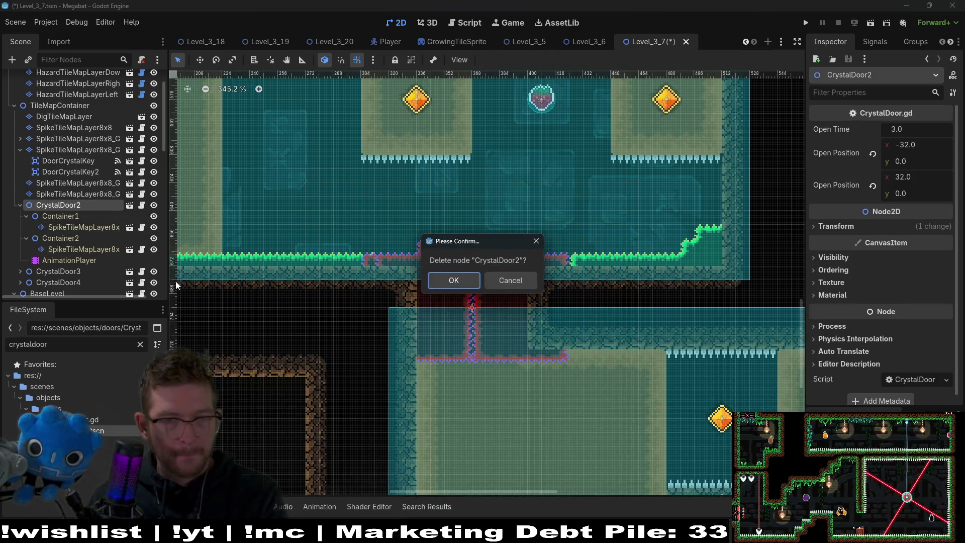
{"action": "left_click", "coordinate": [431, 274]}
{"action": "scroll", "coordinate": [431, 273], "scroll_direction": "down", "scroll_amount": 5}
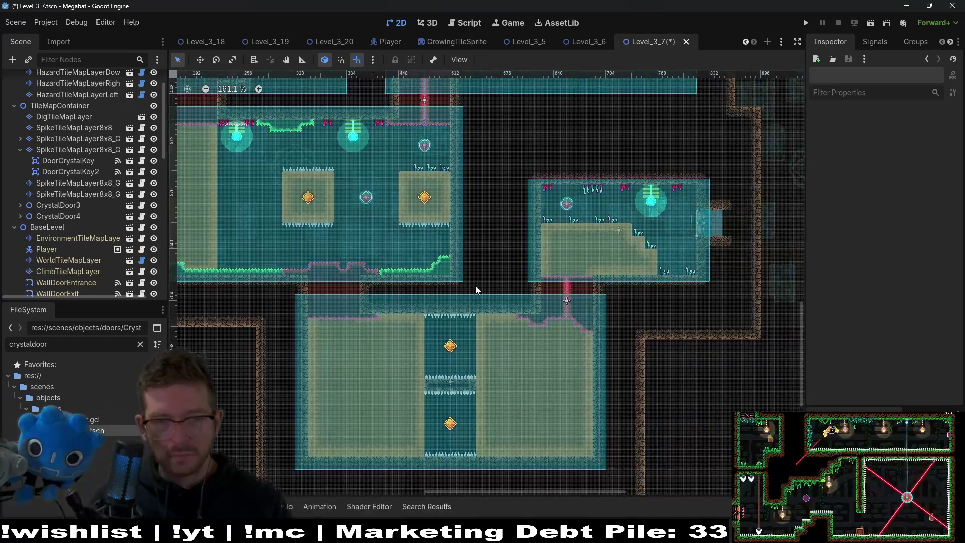
Move DoorCrystalKey and DoorCrystalKey2 from CrystalDoor3 under the Gate3 spike layer
{"action": "scroll", "coordinate": [477, 279], "scroll_direction": "up", "scroll_amount": 4}
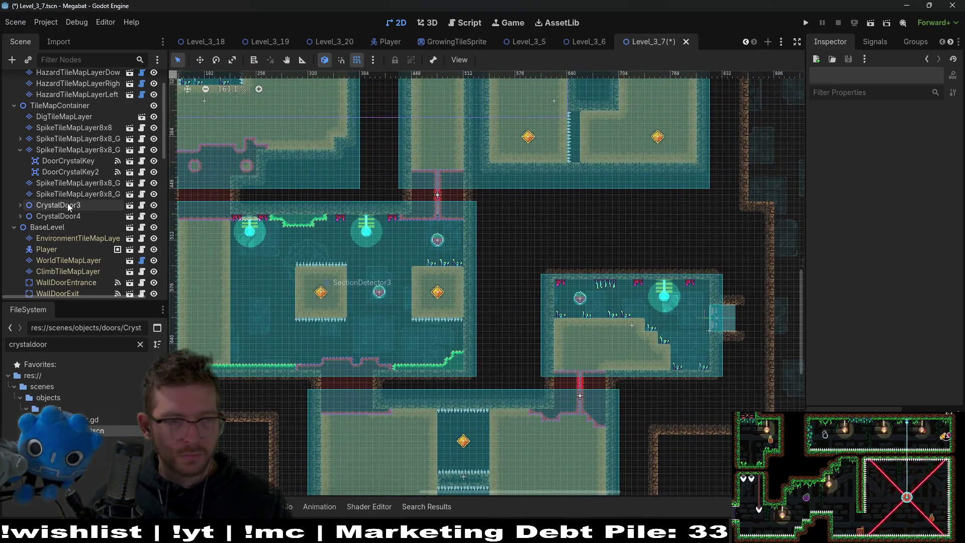
{"action": "left_click", "coordinate": [67, 205]}
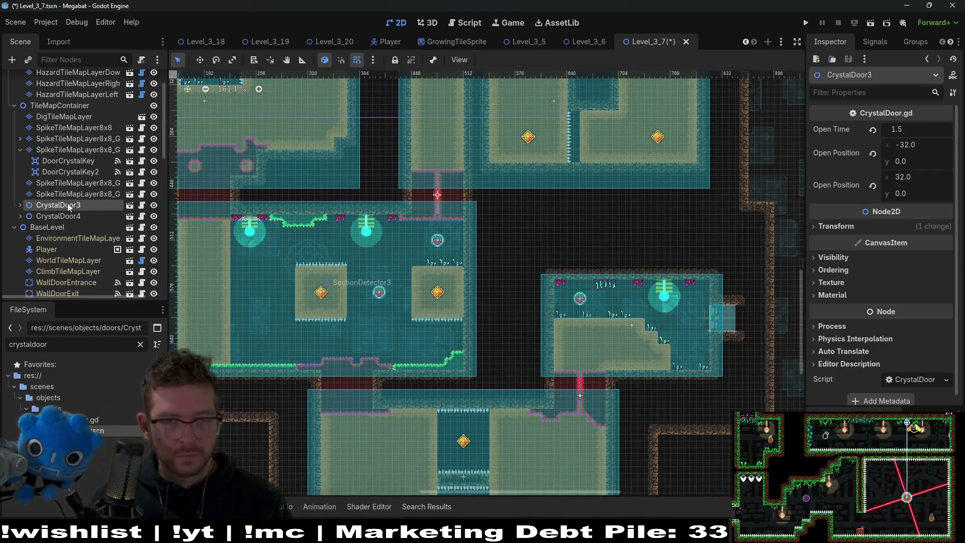
{"action": "left_click", "coordinate": [20, 149]}
{"action": "left_click", "coordinate": [41, 161]}
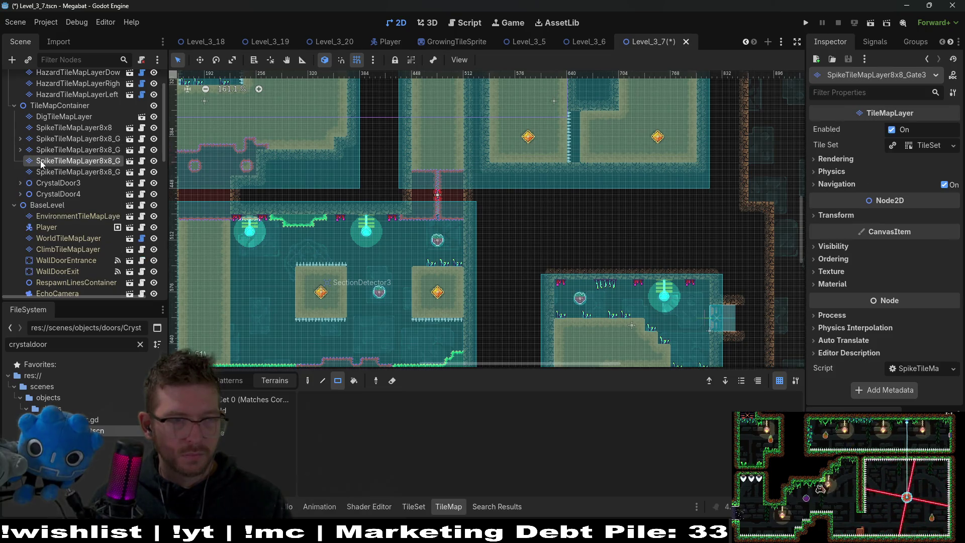
{"action": "left_click", "coordinate": [20, 183]}
{"action": "left_click", "coordinate": [61, 260]}
{"action": "left_click", "coordinate": [76, 249], "text": "shift"}
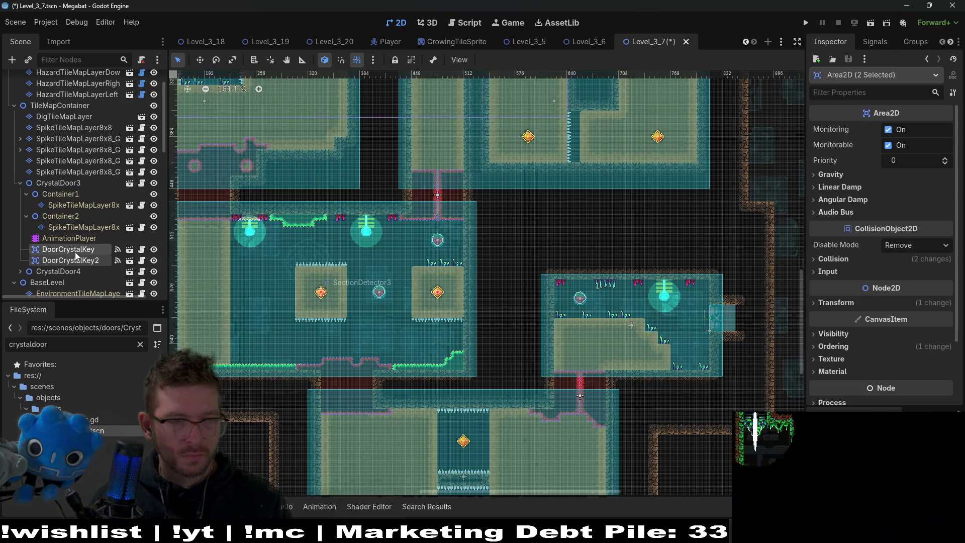
{"action": "left_click_drag", "start_coordinate": [75, 247], "coordinate": [82, 162]}
Paint a block of Gate3 spike tiles over the door opening plus a small 1x2 patch
{"action": "left_click", "coordinate": [78, 161]}
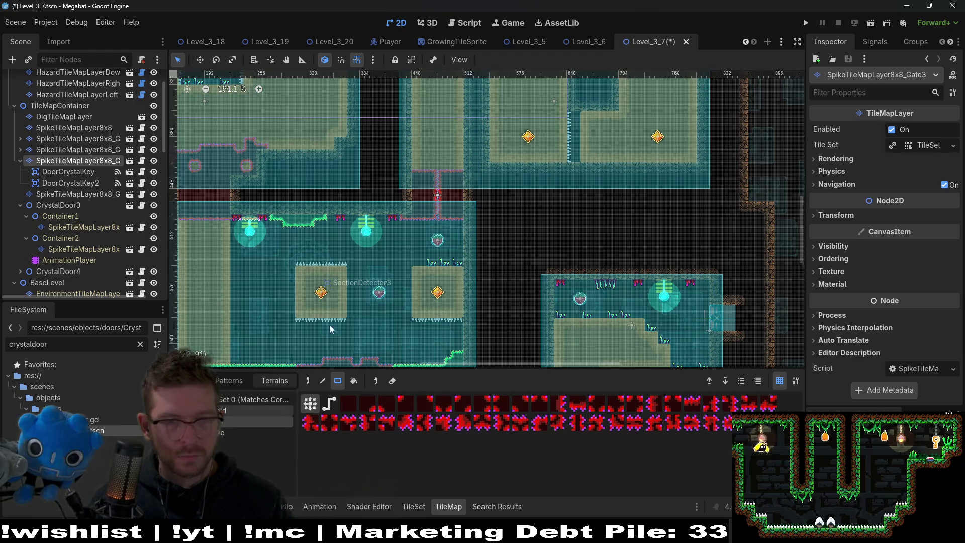
{"action": "scroll", "coordinate": [415, 192], "scroll_direction": "up", "scroll_amount": 4}
{"action": "mouse_move", "coordinate": [372, 140]}
{"action": "left_mouse_down"}
{"action": "mouse_move", "coordinate": [556, 241]}
{"action": "mouse_move", "coordinate": [544, 255]}
{"action": "mouse_move", "coordinate": [552, 241]}
{"action": "left_mouse_up"}
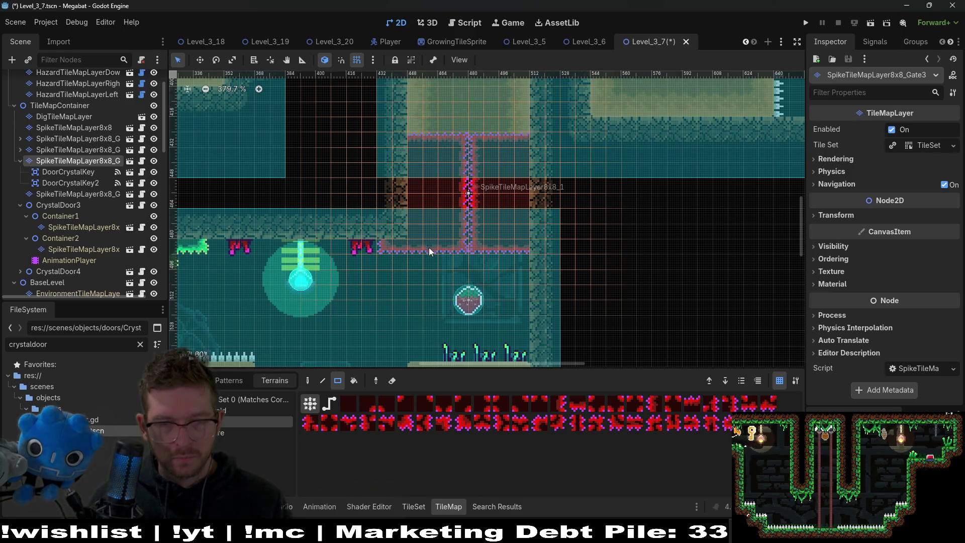
{"action": "left_click_drag", "start_coordinate": [415, 251], "coordinate": [439, 259]}
Delete the CrystalDoor3 node and confirm with OK
{"action": "left_click", "coordinate": [84, 203]}
{"action": "key", "text": "Delete"}
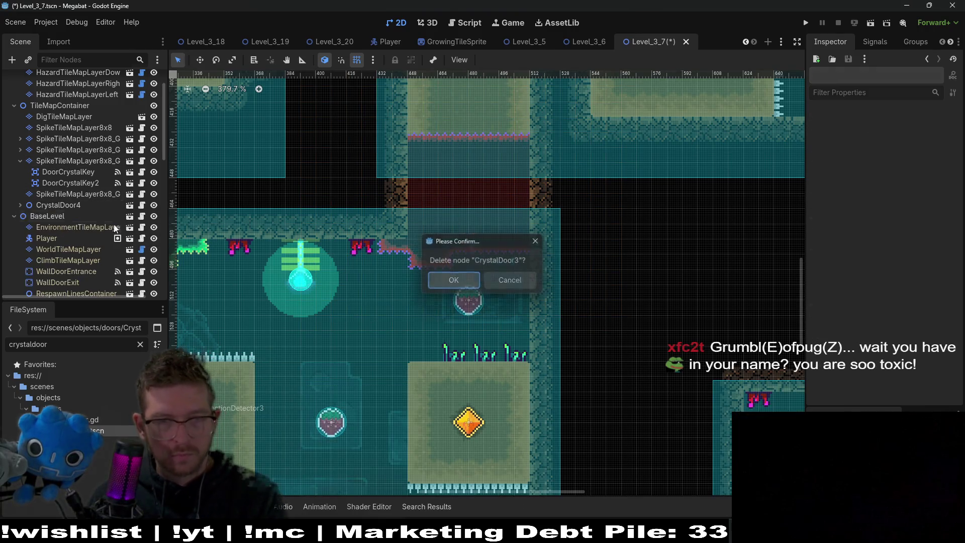
{"action": "left_click", "coordinate": [453, 280]}
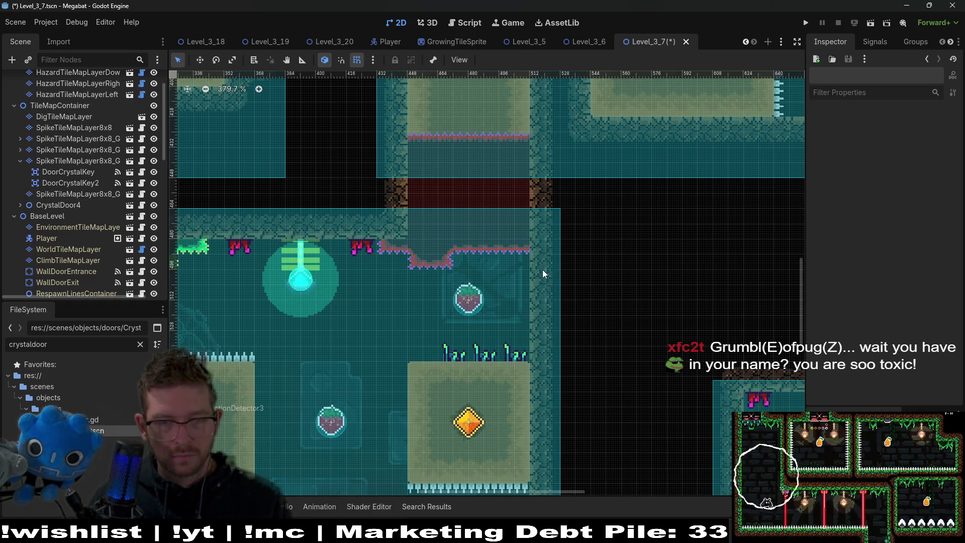
Move CrystalDoor4's DoorCrystalKey and DoorCrystalKey2 under the Gate4 spike layer
{"action": "scroll", "coordinate": [508, 227], "scroll_direction": "down", "scroll_amount": 3}
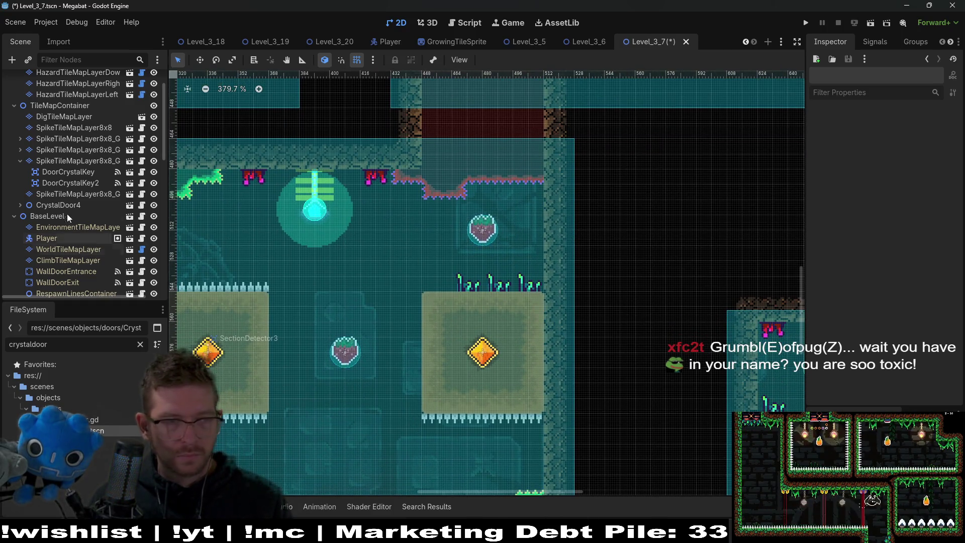
{"action": "left_click", "coordinate": [50, 161]}
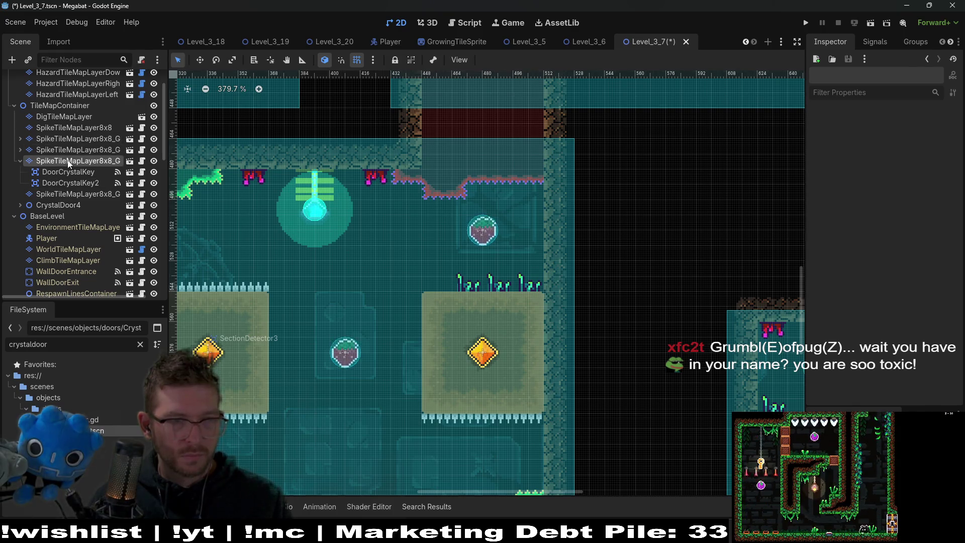
{"action": "left_click", "coordinate": [20, 160]}
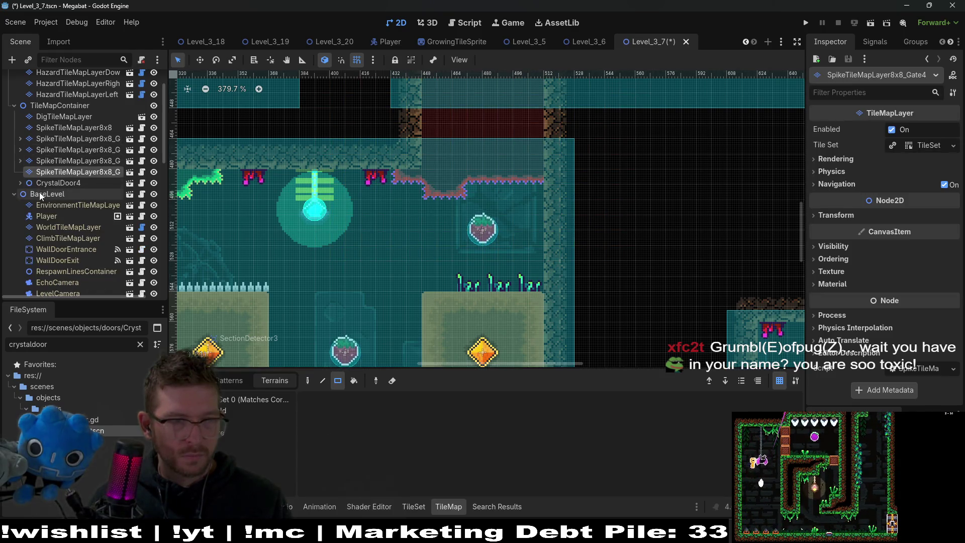
{"action": "left_click", "coordinate": [20, 183]}
{"action": "left_click", "coordinate": [29, 184]}
{"action": "scroll", "coordinate": [528, 311], "scroll_direction": "down", "scroll_amount": 3}
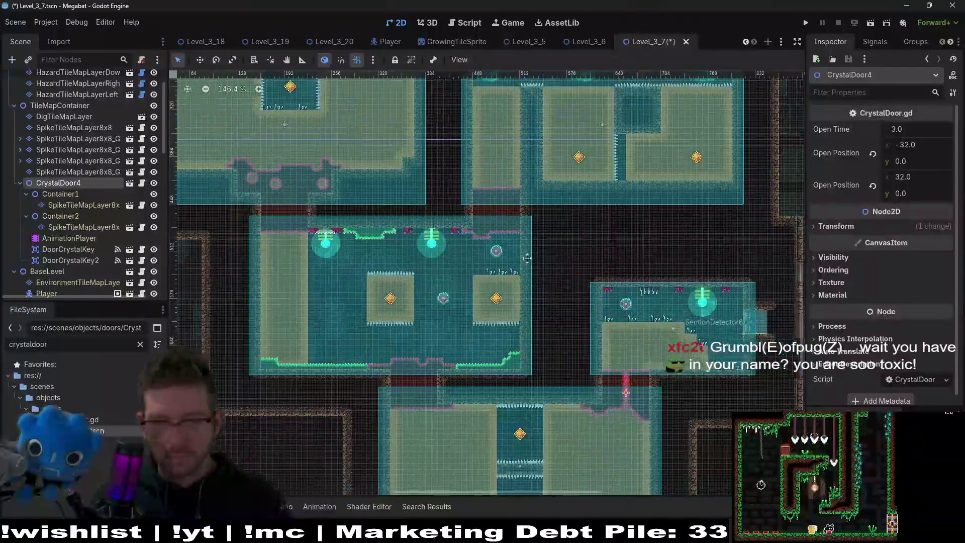
{"action": "scroll", "coordinate": [558, 309], "scroll_direction": "up", "scroll_amount": 2}
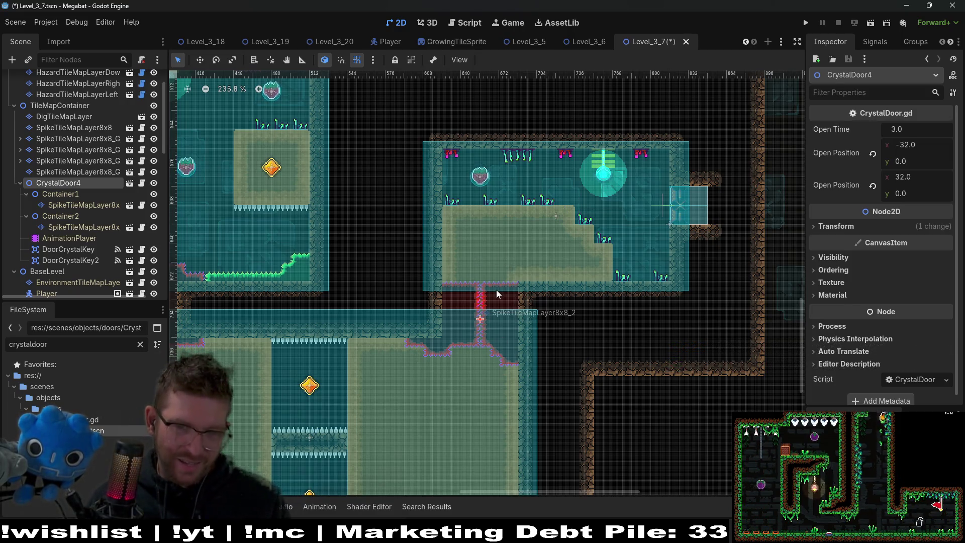
{"action": "scroll", "coordinate": [491, 325], "scroll_direction": "up", "scroll_amount": 4}
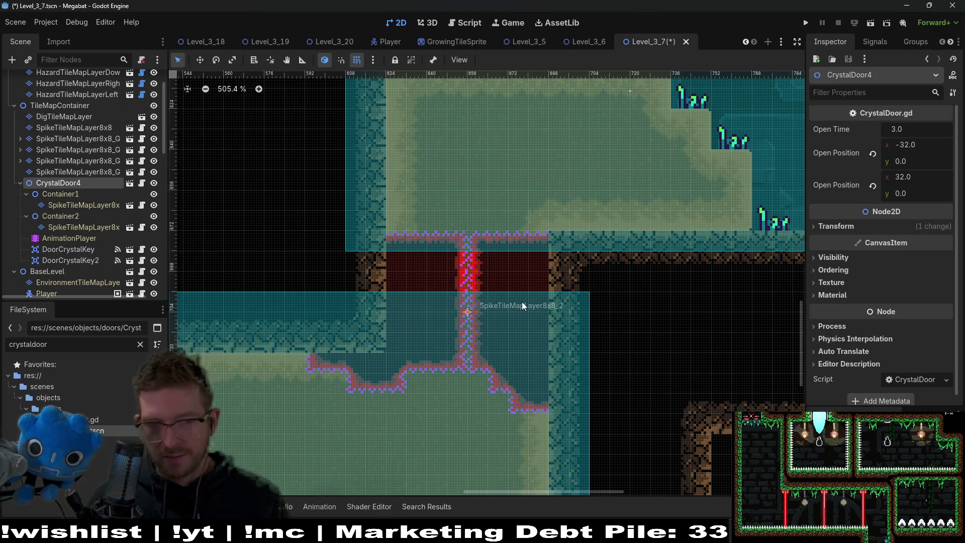
{"action": "left_click", "coordinate": [83, 248]}
{"action": "left_click", "coordinate": [73, 261], "text": "shift"}
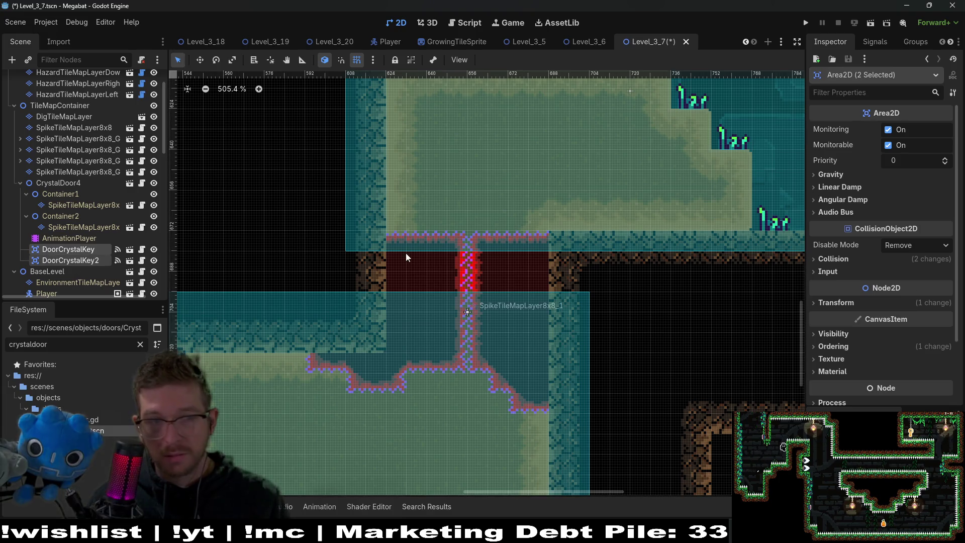
{"action": "scroll", "coordinate": [487, 265], "scroll_direction": "down", "scroll_amount": 6}
{"action": "scroll", "coordinate": [487, 264], "scroll_direction": "down", "scroll_amount": 2}
{"action": "scroll", "coordinate": [502, 265], "scroll_direction": "left", "scroll_amount": 3}
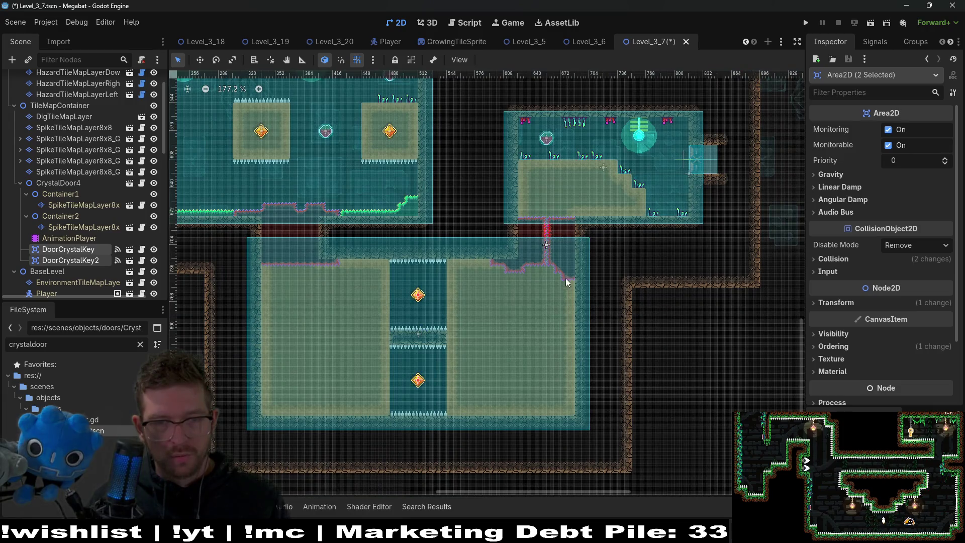
{"action": "scroll", "coordinate": [567, 277], "scroll_direction": "up", "scroll_amount": 2}
{"action": "scroll", "coordinate": [603, 267], "scroll_direction": "left", "scroll_amount": 4}
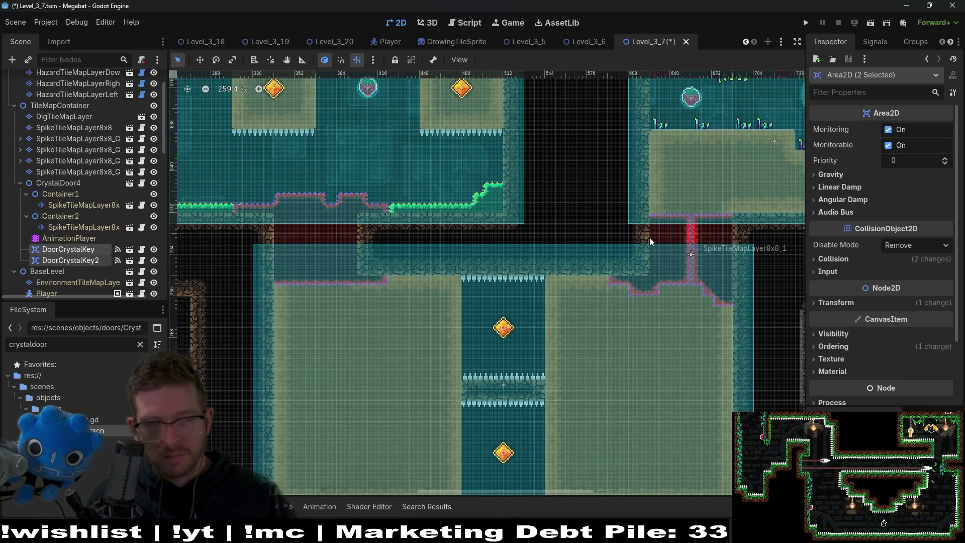
{"action": "scroll", "coordinate": [649, 259], "scroll_direction": "right", "scroll_amount": 3}
{"action": "scroll", "coordinate": [649, 259], "scroll_direction": "up", "scroll_amount": 1}
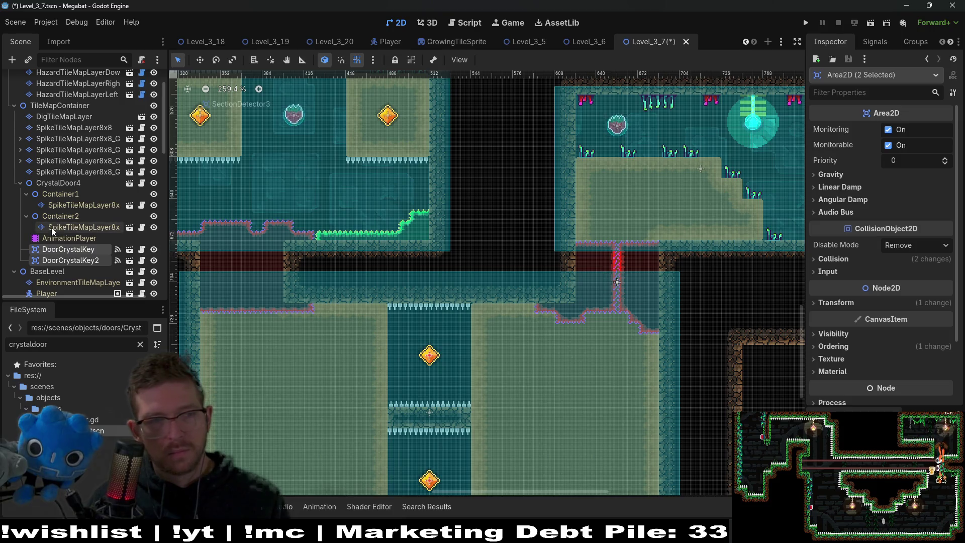
{"action": "left_click_drag", "start_coordinate": [76, 248], "coordinate": [56, 173]}
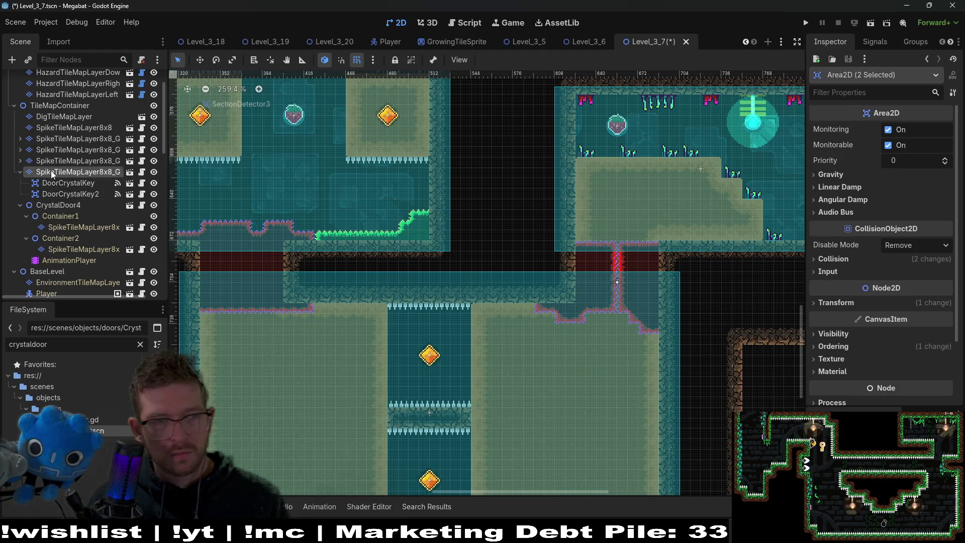
Paint Gate4 spike tiles over the door gap, trimming the lower-left notch
{"action": "left_click", "coordinate": [50, 171]}
{"action": "scroll", "coordinate": [478, 218], "scroll_direction": "right", "scroll_amount": 3}
{"action": "scroll", "coordinate": [478, 218], "scroll_direction": "down", "scroll_amount": 2}
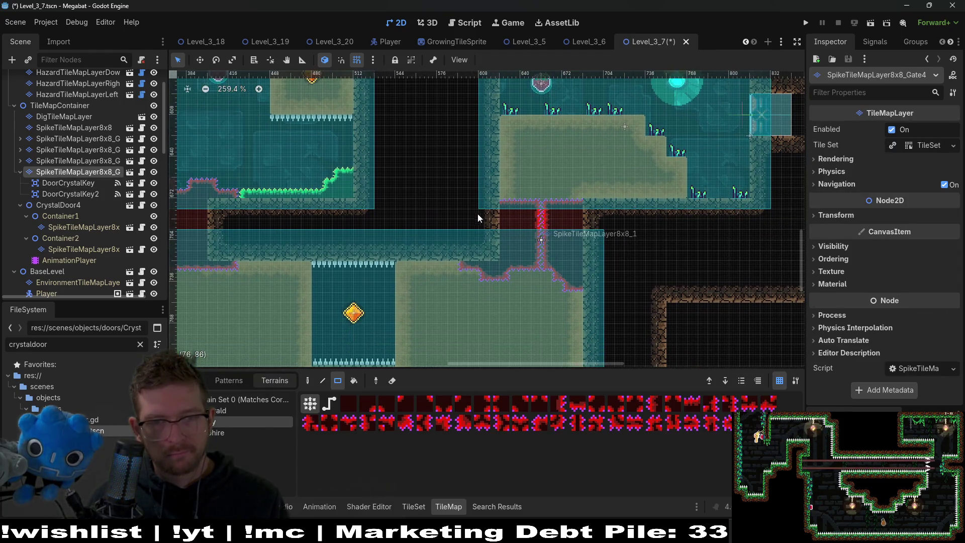
{"action": "mouse_move", "coordinate": [466, 210]}
{"action": "left_mouse_down"}
{"action": "mouse_move", "coordinate": [554, 258]}
{"action": "mouse_move", "coordinate": [581, 286]}
{"action": "left_mouse_up"}
{"action": "scroll", "coordinate": [532, 291], "scroll_direction": "up", "scroll_amount": 4}
{"action": "left_click_drag", "start_coordinate": [454, 285], "coordinate": [490, 288]}
{"action": "left_click_drag", "start_coordinate": [562, 283], "coordinate": [564, 285]}
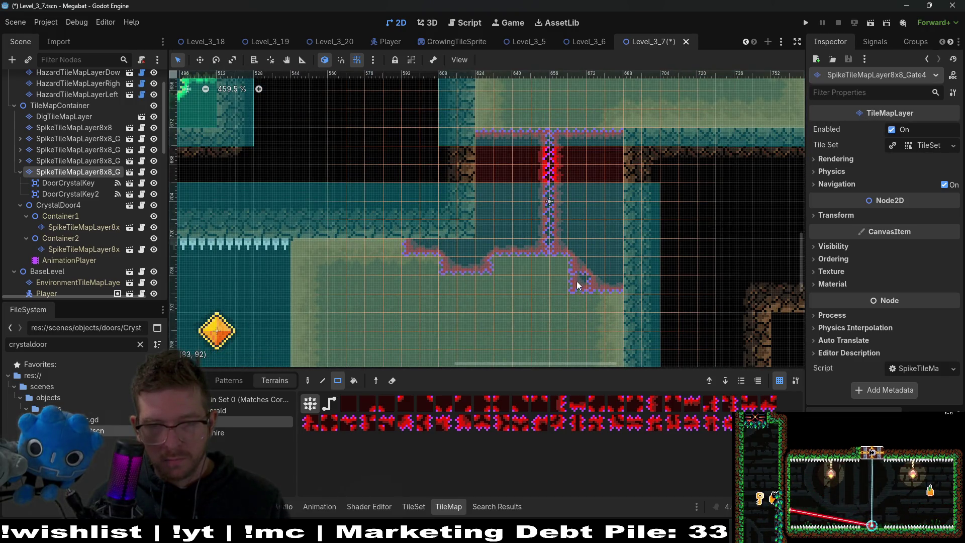
{"action": "scroll", "coordinate": [617, 275], "scroll_direction": "down", "scroll_amount": 2}
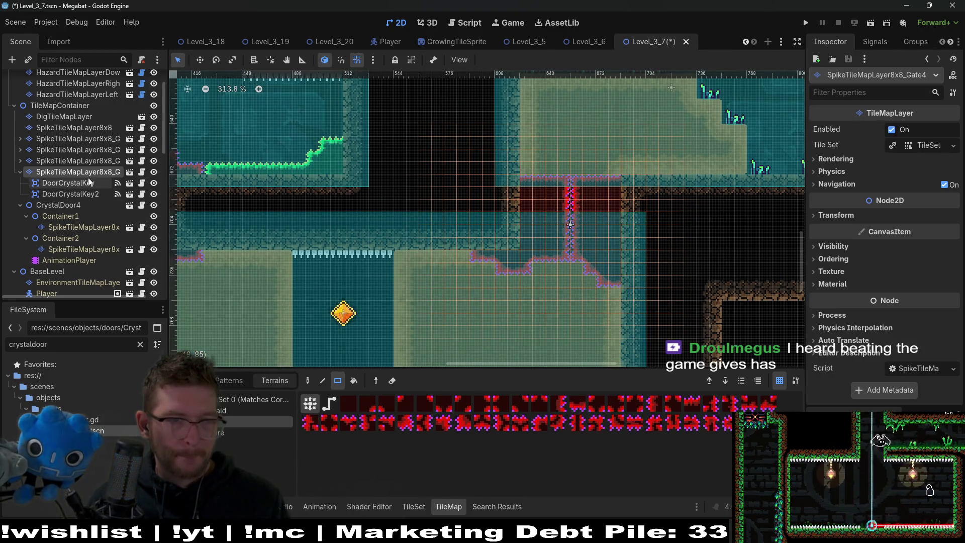
Delete the CrystalDoor4 node and save the Level_3_7 scene
{"action": "left_click", "coordinate": [57, 205]}
{"action": "key", "text": "Delete"}
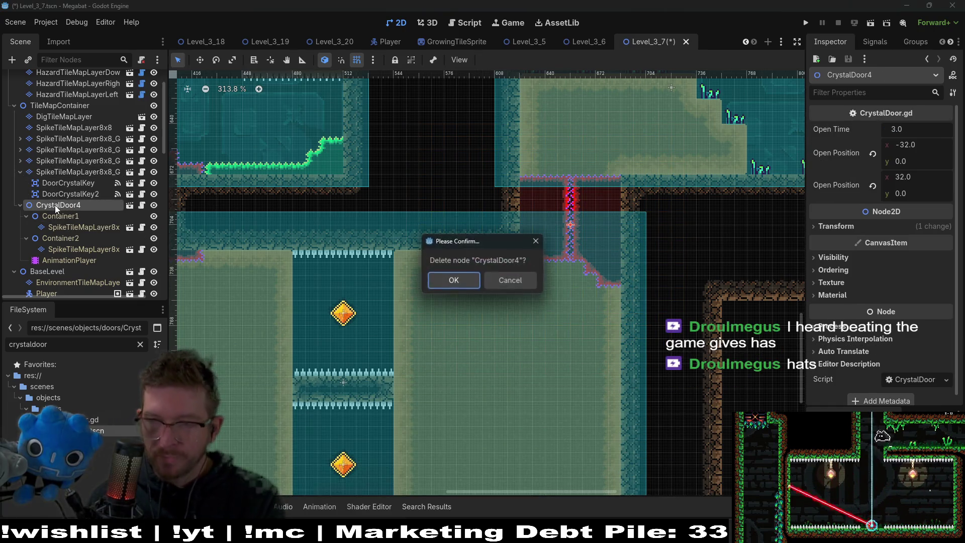
{"action": "key", "text": "Return"}
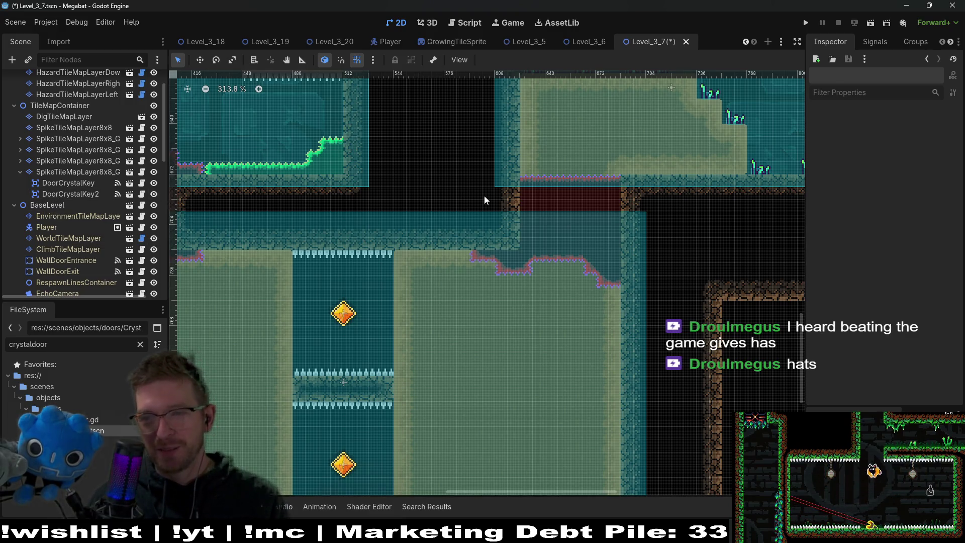
{"action": "scroll", "coordinate": [489, 245], "scroll_direction": "down", "scroll_amount": 5}
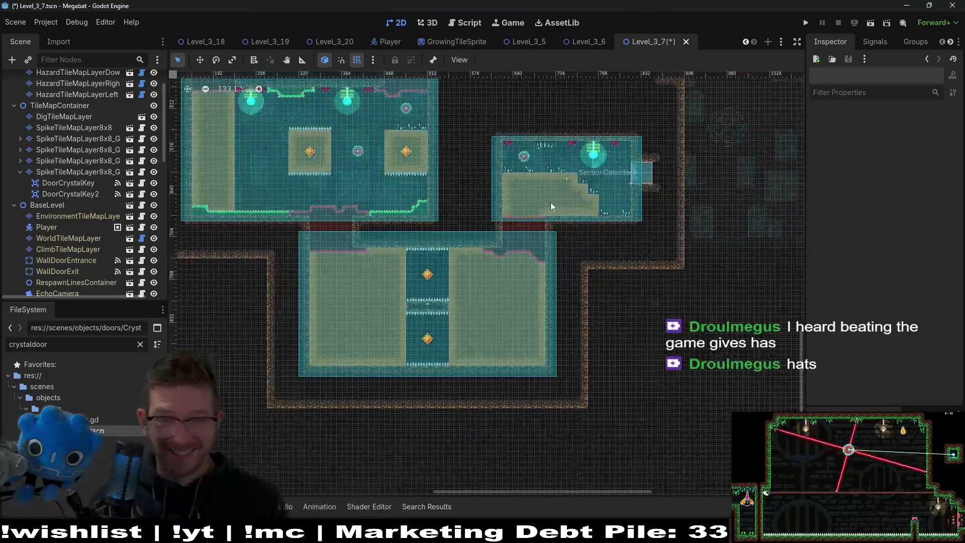
{"action": "scroll", "coordinate": [510, 238], "scroll_direction": "up", "scroll_amount": 5}
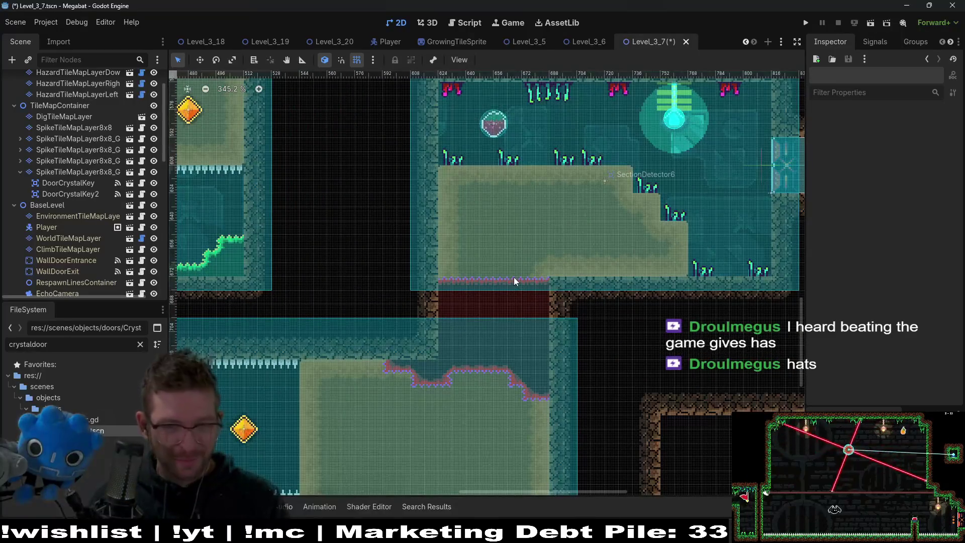
{"action": "scroll", "coordinate": [564, 266], "scroll_direction": "down", "scroll_amount": 5}
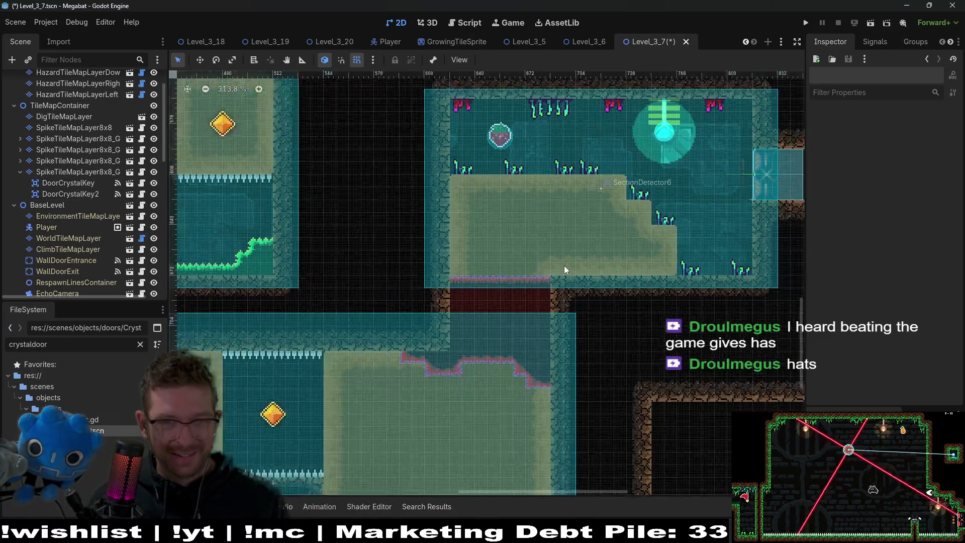
{"action": "scroll", "coordinate": [522, 327], "scroll_direction": "up", "scroll_amount": 3}
{"action": "key", "text": "ctrl+s"}
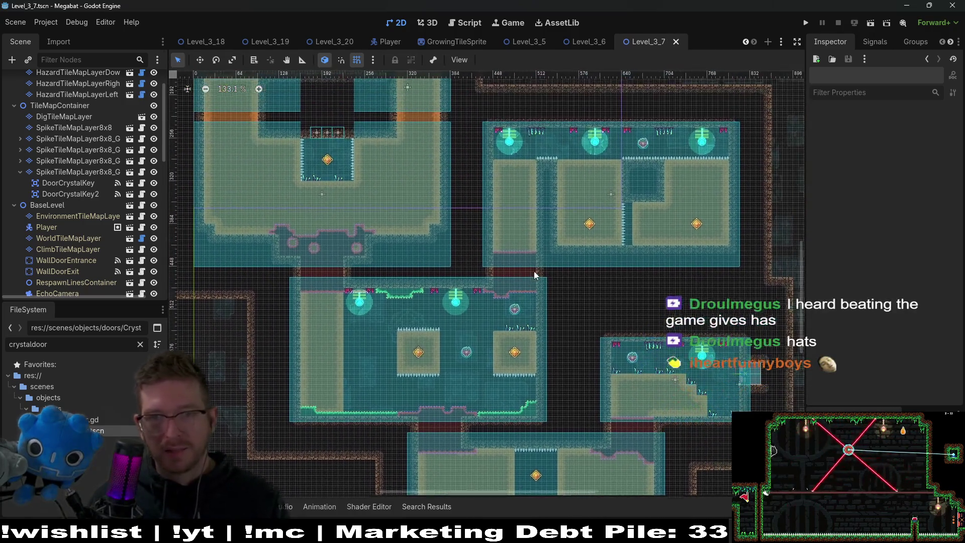
{"action": "left_click", "coordinate": [62, 127]}
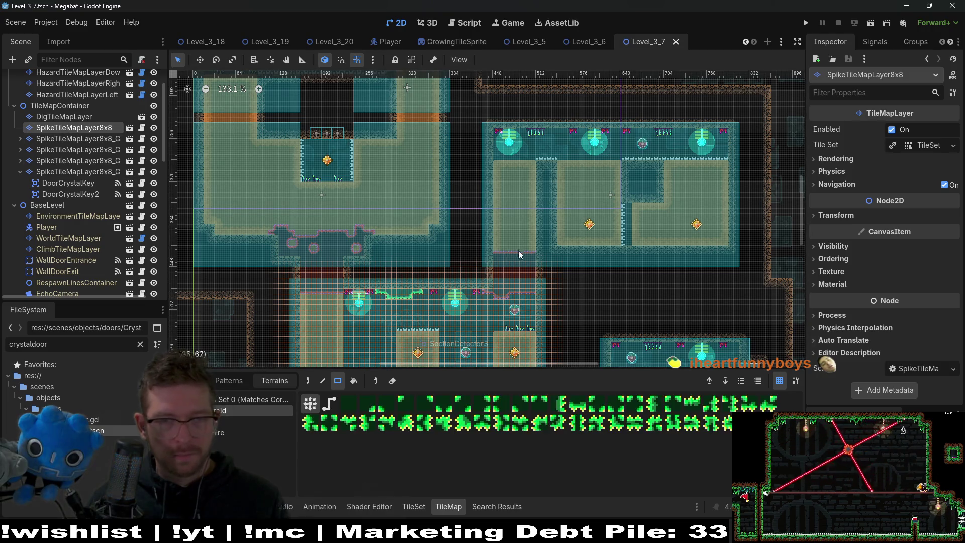
Paint green spike blocks in the corner, at the left wall, and a 3x2 area
{"action": "scroll", "coordinate": [521, 255], "scroll_direction": "up", "scroll_amount": 2}
{"action": "scroll", "coordinate": [517, 272], "scroll_direction": "up", "scroll_amount": 7}
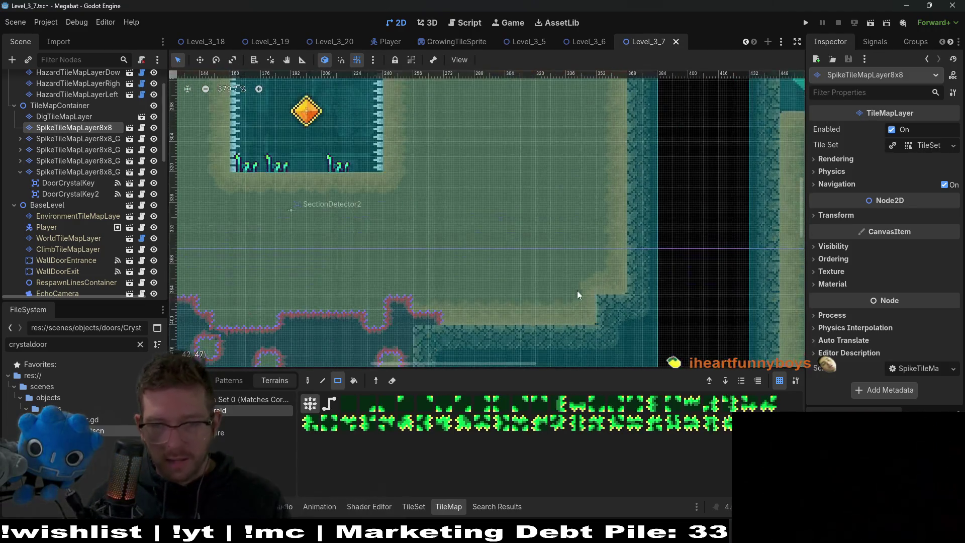
{"action": "left_click_drag", "start_coordinate": [577, 291], "coordinate": [613, 311]}
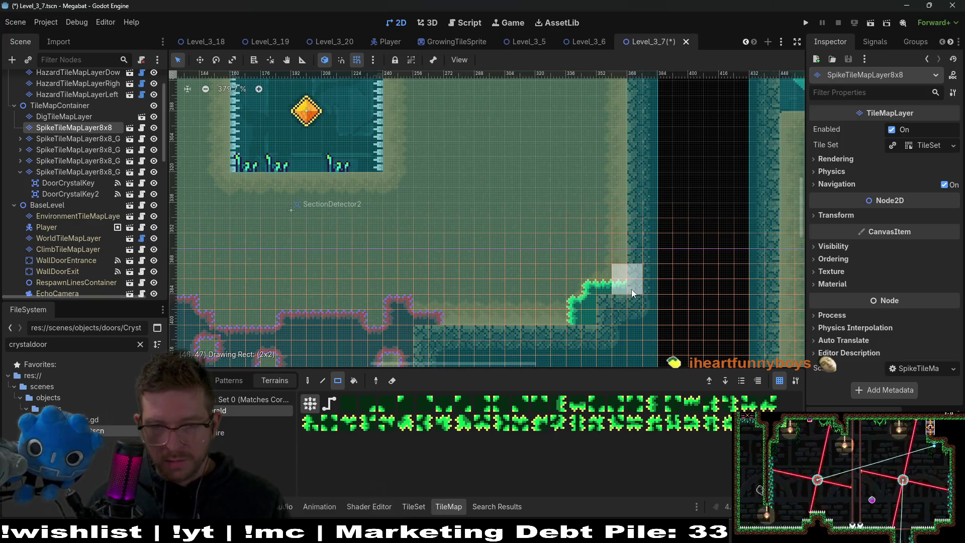
{"action": "scroll", "coordinate": [630, 300], "scroll_direction": "down", "scroll_amount": 5}
{"action": "scroll", "coordinate": [422, 269], "scroll_direction": "left", "scroll_amount": 5}
{"action": "scroll", "coordinate": [423, 269], "scroll_direction": "up", "scroll_amount": 2}
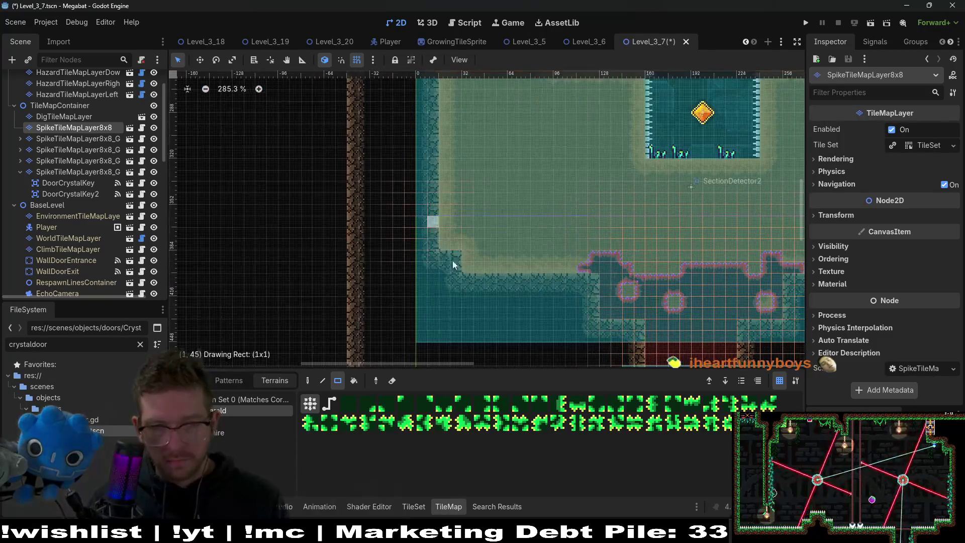
{"action": "left_click_drag", "start_coordinate": [441, 220], "coordinate": [478, 270]}
{"action": "scroll", "coordinate": [514, 285], "scroll_direction": "up", "scroll_amount": 6}
{"action": "scroll", "coordinate": [514, 285], "scroll_direction": "right", "scroll_amount": 4}
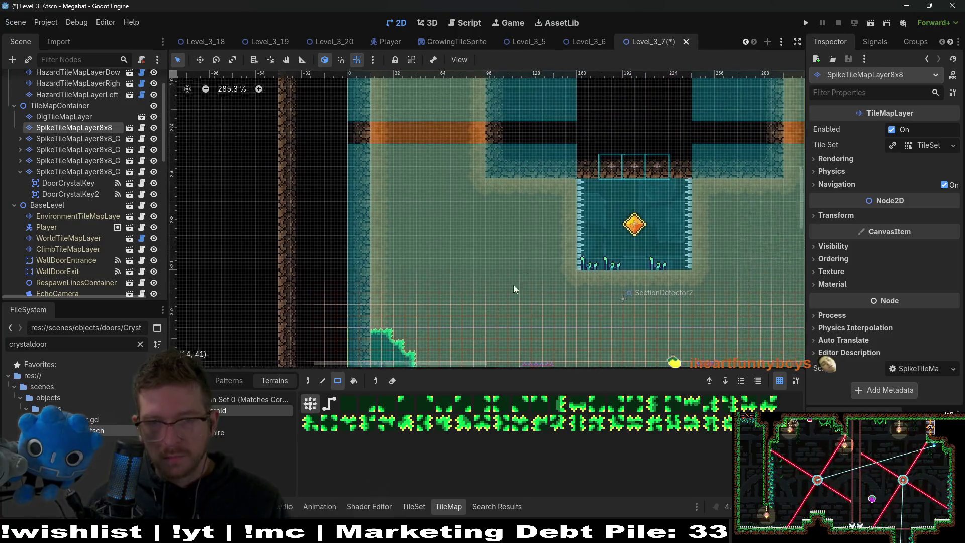
{"action": "left_click_drag", "start_coordinate": [527, 243], "coordinate": [537, 308]}
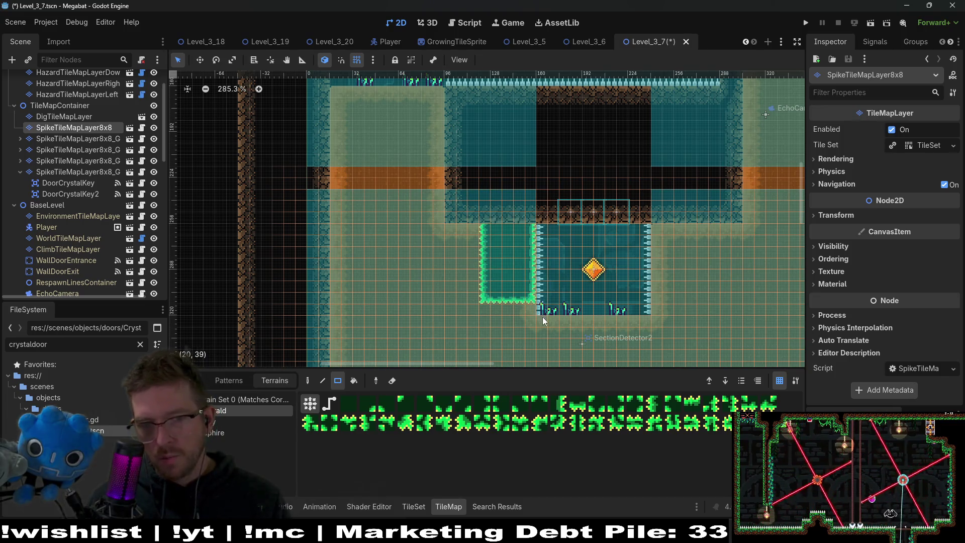
Erase the mistaken spike blocks beside the diamond pit
{"action": "mouse_move", "coordinate": [539, 308]}
{"action": "left_mouse_down"}
{"action": "mouse_move", "coordinate": [502, 264]}
{"action": "mouse_move", "coordinate": [486, 219]}
{"action": "left_mouse_up"}
{"action": "left_click_drag", "start_coordinate": [609, 299], "coordinate": [543, 251]}
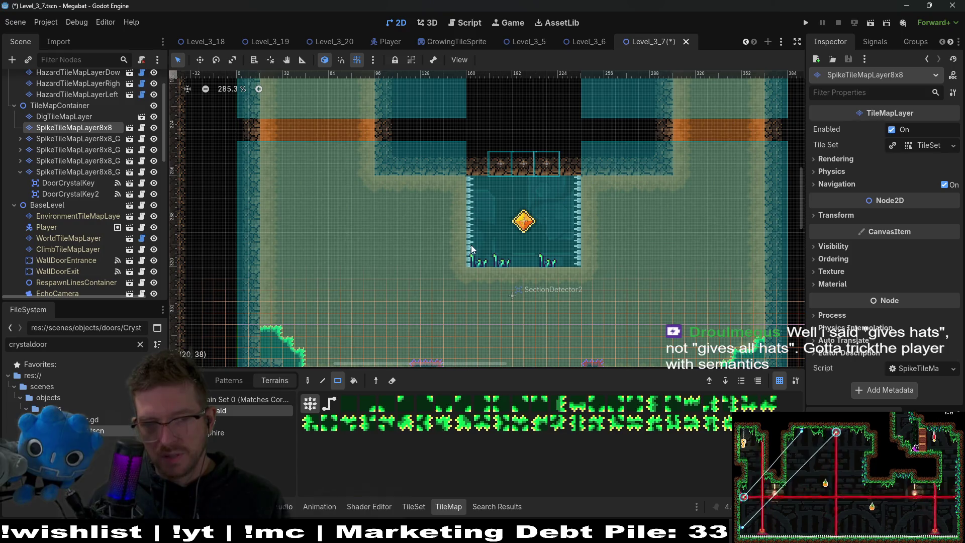
{"action": "scroll", "coordinate": [649, 197], "scroll_direction": "up", "scroll_amount": 5}
Paint an L-shaped spike patch at the right ledge, erasing its extra vertical strip
{"action": "left_click_drag", "start_coordinate": [652, 243], "coordinate": [668, 270]}
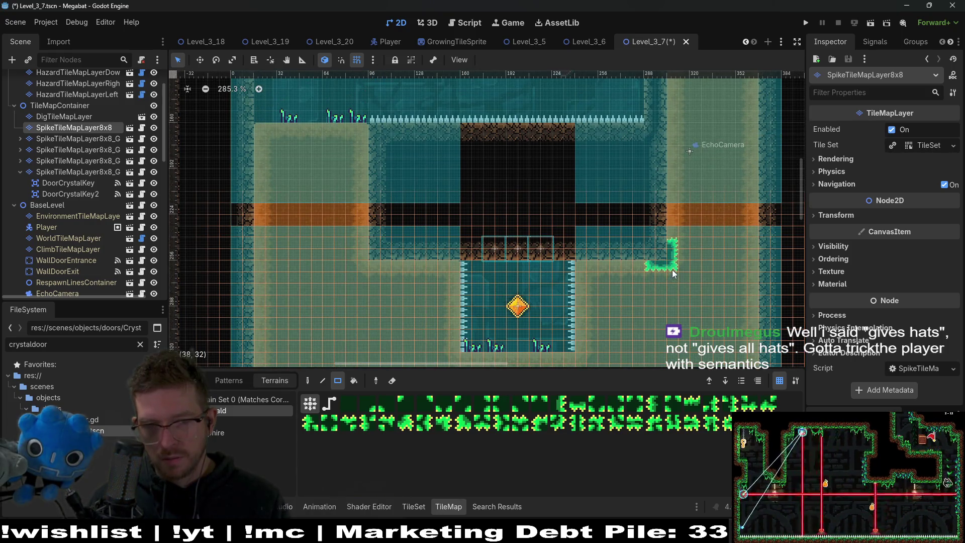
{"action": "left_click_drag", "start_coordinate": [658, 284], "coordinate": [623, 281]}
{"action": "right_click", "coordinate": [628, 262]}
{"action": "left_click_drag", "start_coordinate": [637, 247], "coordinate": [642, 211]}
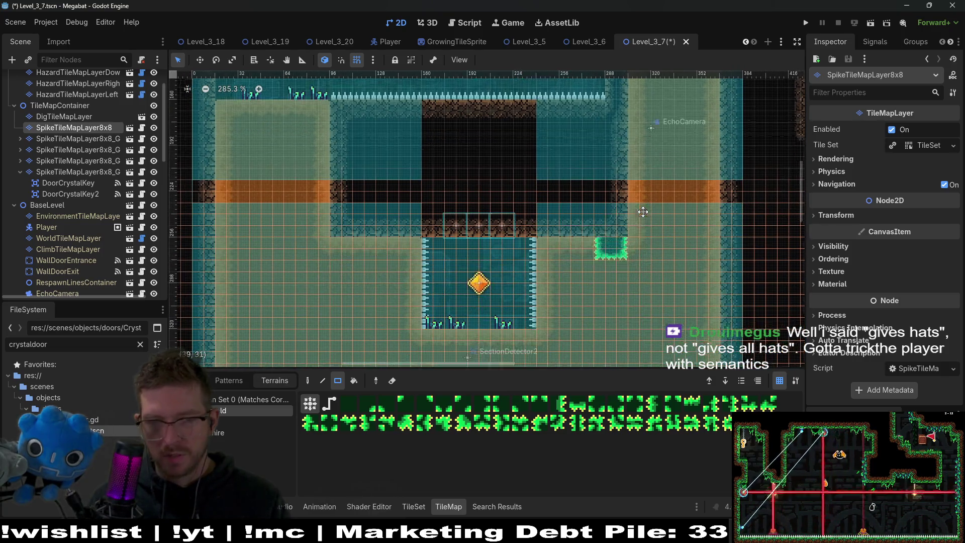
{"action": "scroll", "coordinate": [590, 223], "scroll_direction": "down", "scroll_amount": 1}
{"action": "scroll", "coordinate": [607, 242], "scroll_direction": "down", "scroll_amount": 3}
{"action": "scroll", "coordinate": [607, 242], "scroll_direction": "right", "scroll_amount": 3}
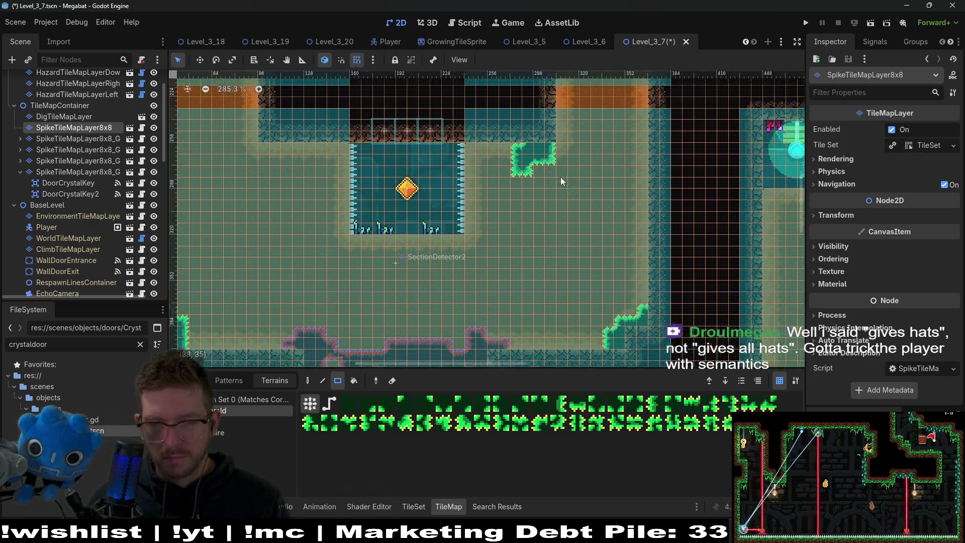
{"action": "scroll", "coordinate": [664, 291], "scroll_direction": "up", "scroll_amount": 3}
{"action": "scroll", "coordinate": [495, 248], "scroll_direction": "left", "scroll_amount": 7}
{"action": "scroll", "coordinate": [496, 248], "scroll_direction": "up", "scroll_amount": 1}
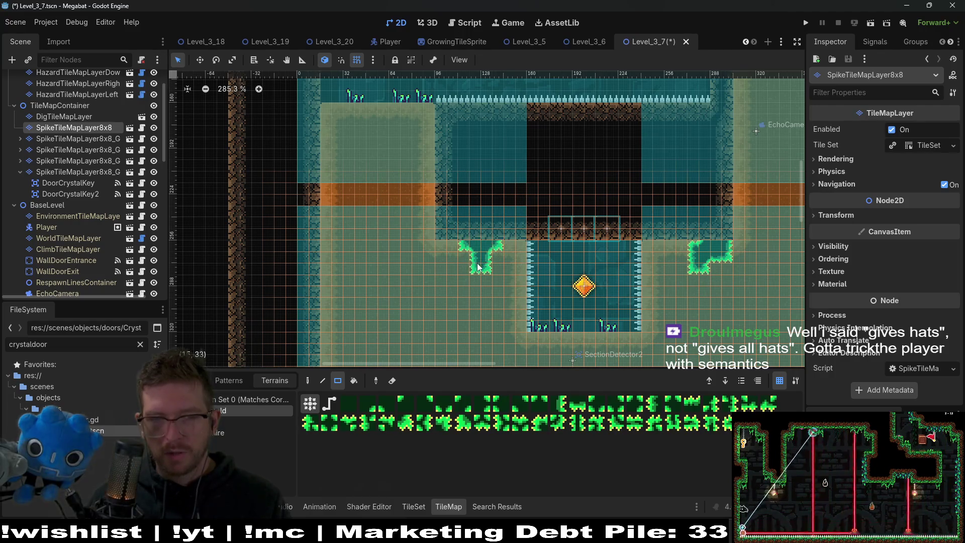
{"action": "scroll", "coordinate": [492, 271], "scroll_direction": "down", "scroll_amount": 1}
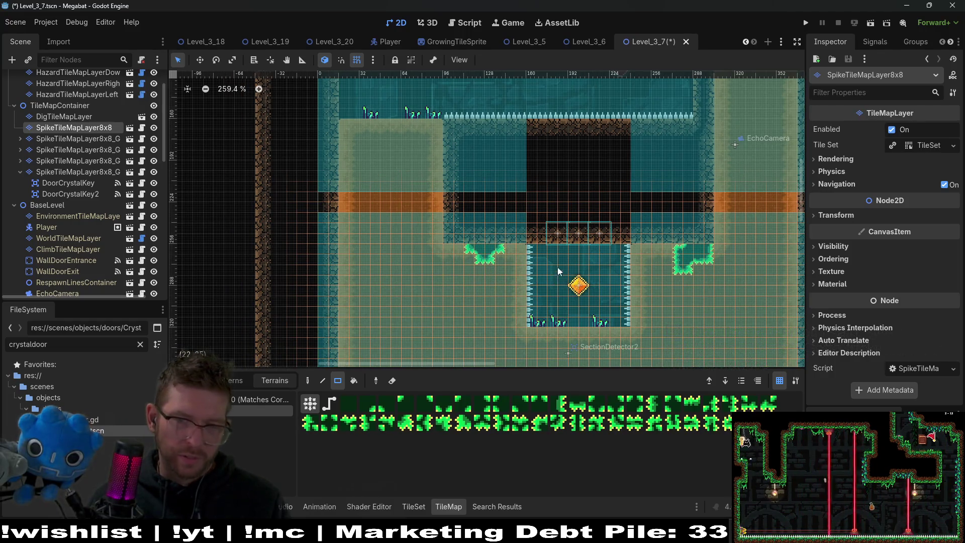
{"action": "scroll", "coordinate": [561, 273], "scroll_direction": "up", "scroll_amount": 5}
{"action": "scroll", "coordinate": [703, 225], "scroll_direction": "up", "scroll_amount": 6}
{"action": "scroll", "coordinate": [704, 224], "scroll_direction": "right", "scroll_amount": 2}
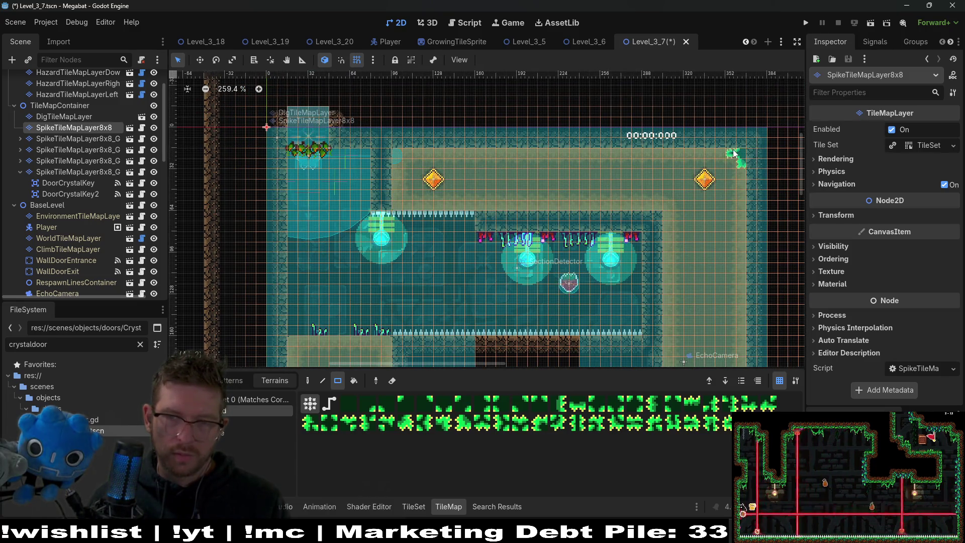
Paint a 2x3 spike patch in the upper-left corner and a strip near the diamonds
{"action": "left_click_drag", "start_coordinate": [393, 145], "coordinate": [410, 164]}
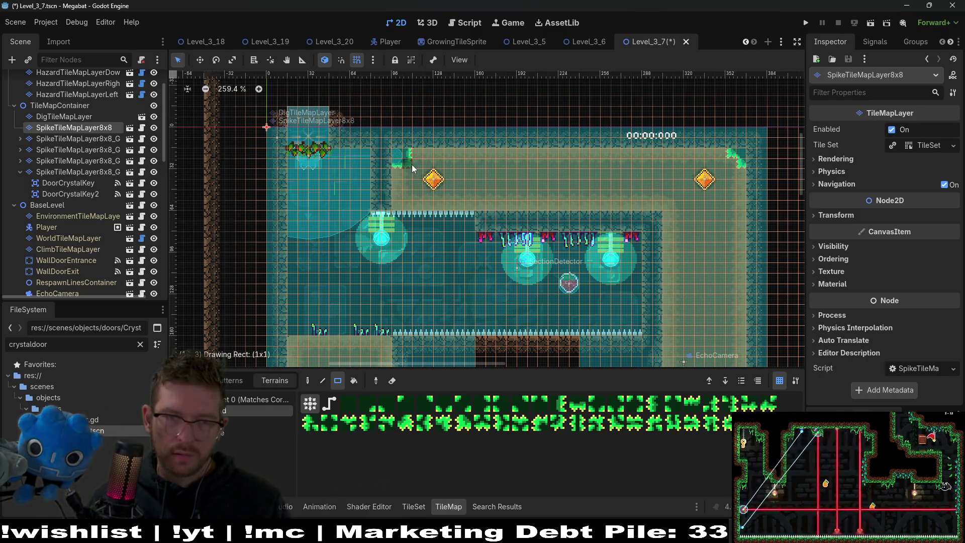
{"action": "scroll", "coordinate": [578, 206], "scroll_direction": "down", "scroll_amount": 3}
{"action": "scroll", "coordinate": [612, 211], "scroll_direction": "down", "scroll_amount": 8}
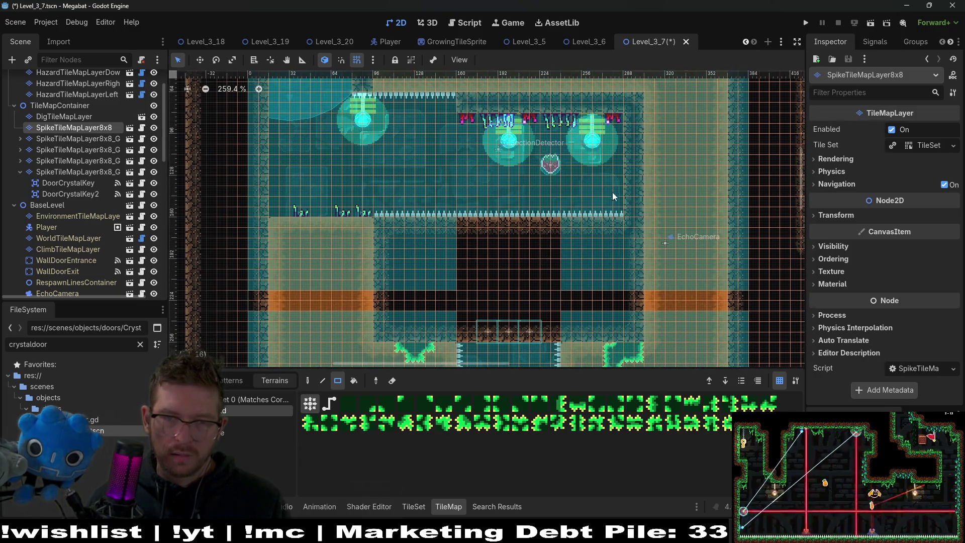
{"action": "scroll", "coordinate": [602, 294], "scroll_direction": "down", "scroll_amount": 3}
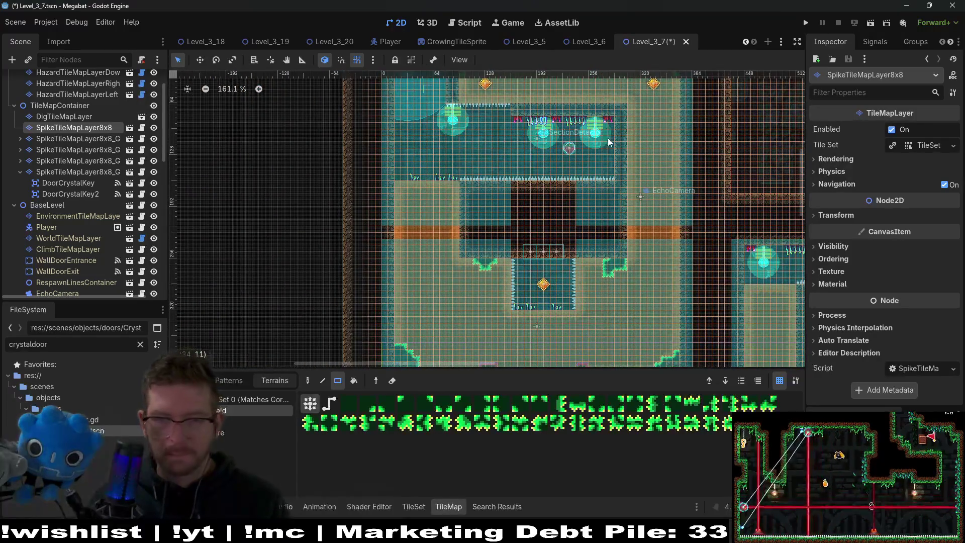
{"action": "scroll", "coordinate": [632, 245], "scroll_direction": "down", "scroll_amount": 4}
{"action": "scroll", "coordinate": [629, 279], "scroll_direction": "up", "scroll_amount": 4}
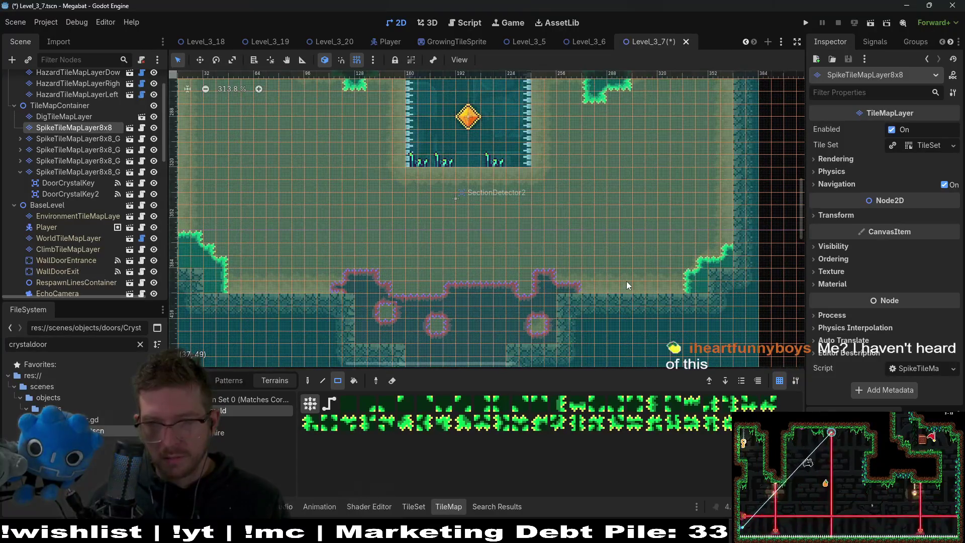
{"action": "scroll", "coordinate": [607, 201], "scroll_direction": "down", "scroll_amount": 4}
{"action": "scroll", "coordinate": [596, 236], "scroll_direction": "up", "scroll_amount": 3}
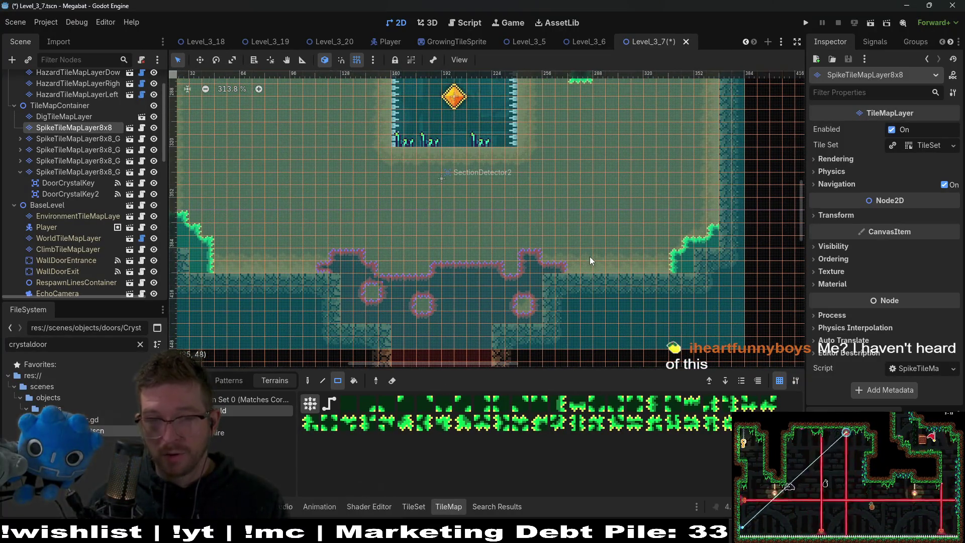
{"action": "scroll", "coordinate": [593, 281], "scroll_direction": "down", "scroll_amount": 1}
{"action": "scroll", "coordinate": [603, 266], "scroll_direction": "down", "scroll_amount": 4}
{"action": "scroll", "coordinate": [616, 228], "scroll_direction": "down", "scroll_amount": 2}
{"action": "scroll", "coordinate": [616, 228], "scroll_direction": "down", "scroll_amount": 2}
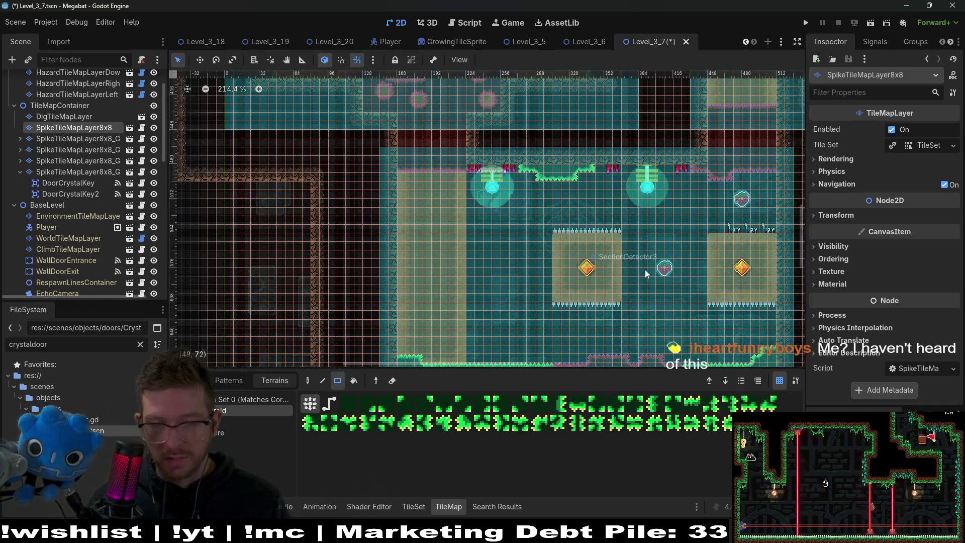
{"action": "scroll", "coordinate": [624, 209], "scroll_direction": "down", "scroll_amount": 2}
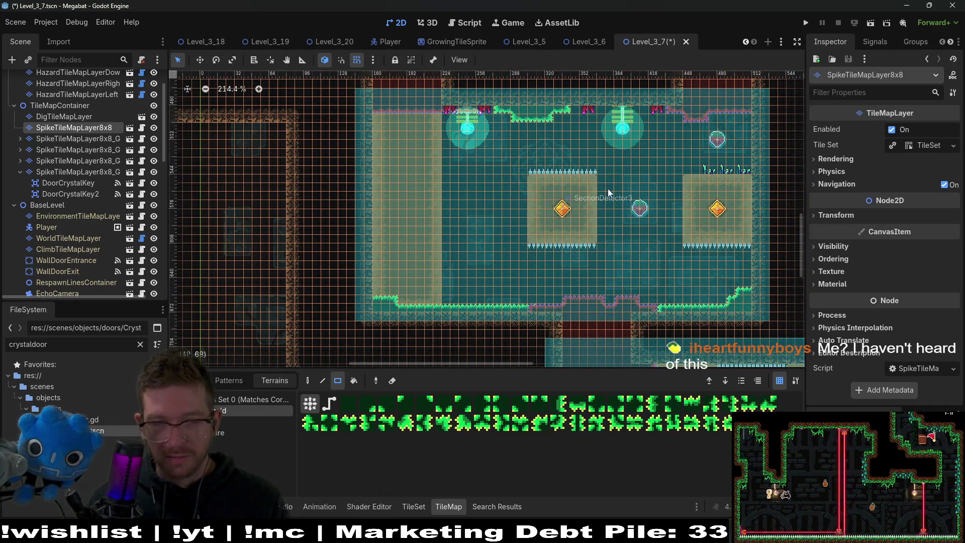
{"action": "scroll", "coordinate": [471, 270], "scroll_direction": "up", "scroll_amount": 2}
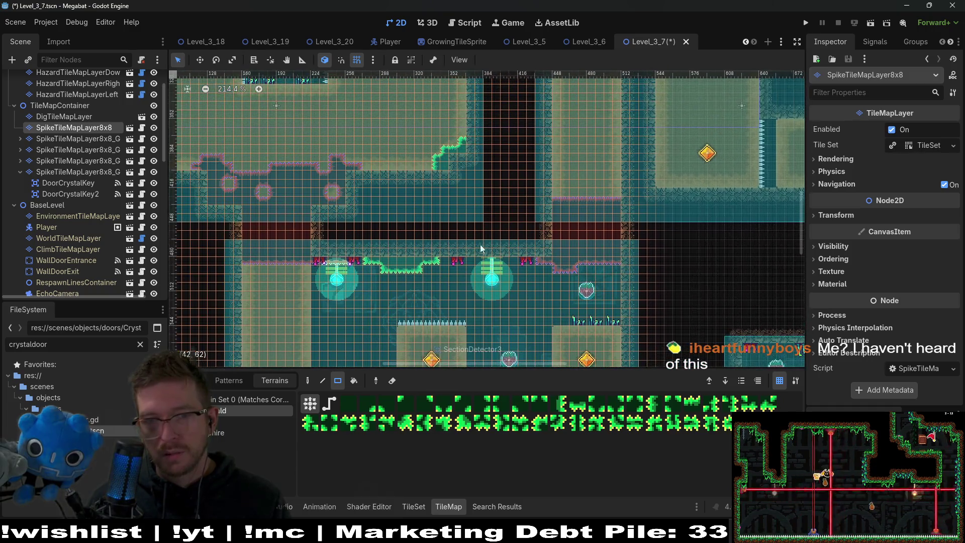
{"action": "scroll", "coordinate": [536, 231], "scroll_direction": "up", "scroll_amount": 2}
{"action": "scroll", "coordinate": [536, 231], "scroll_direction": "right", "scroll_amount": 3}
{"action": "scroll", "coordinate": [628, 264], "scroll_direction": "up", "scroll_amount": 2}
{"action": "scroll", "coordinate": [511, 302], "scroll_direction": "up", "scroll_amount": 6}
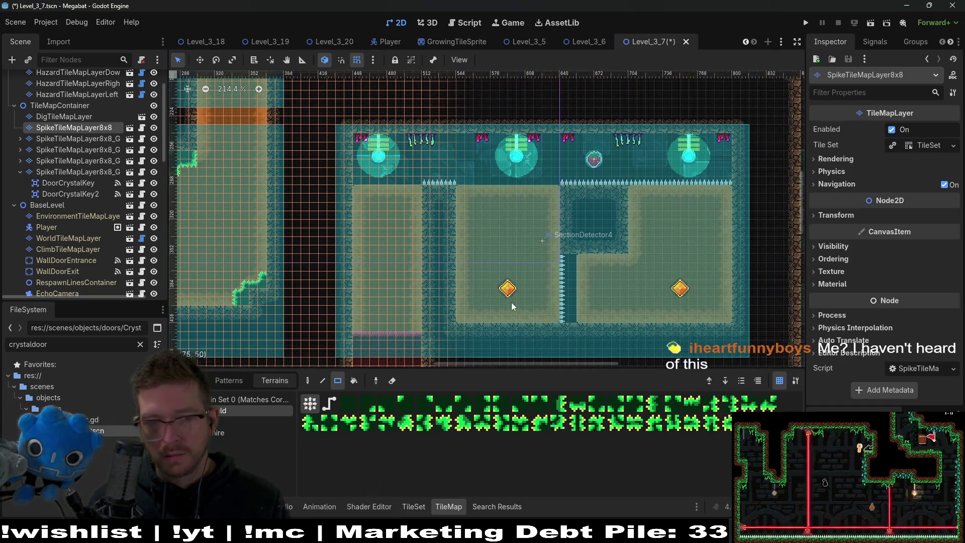
{"action": "mouse_move", "coordinate": [511, 220]}
{"action": "left_mouse_down"}
{"action": "mouse_move", "coordinate": [532, 247]}
{"action": "mouse_move", "coordinate": [534, 225]}
{"action": "left_mouse_up"}
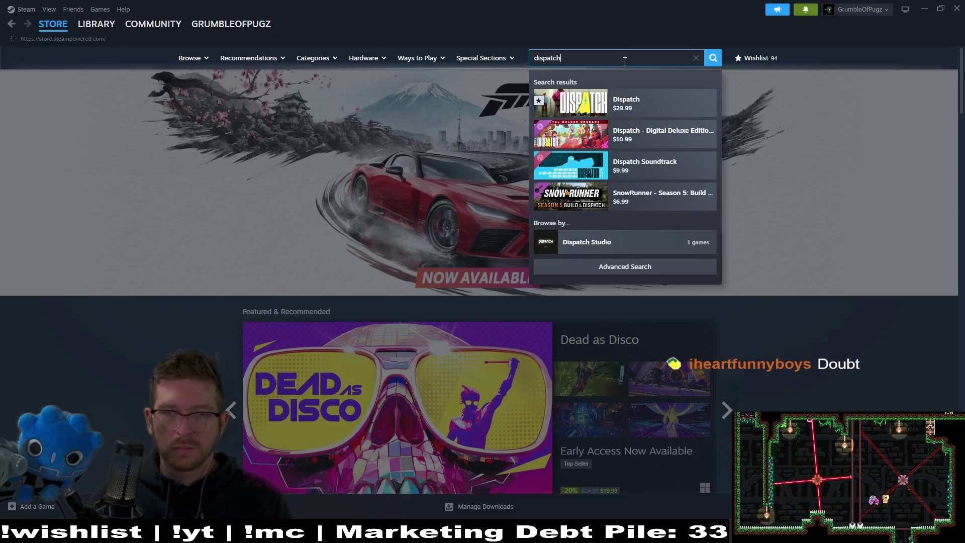
Open the Dispatch store page, pause its trailer, and go to the Steam library
{"action": "left_click", "coordinate": [684, 101]}
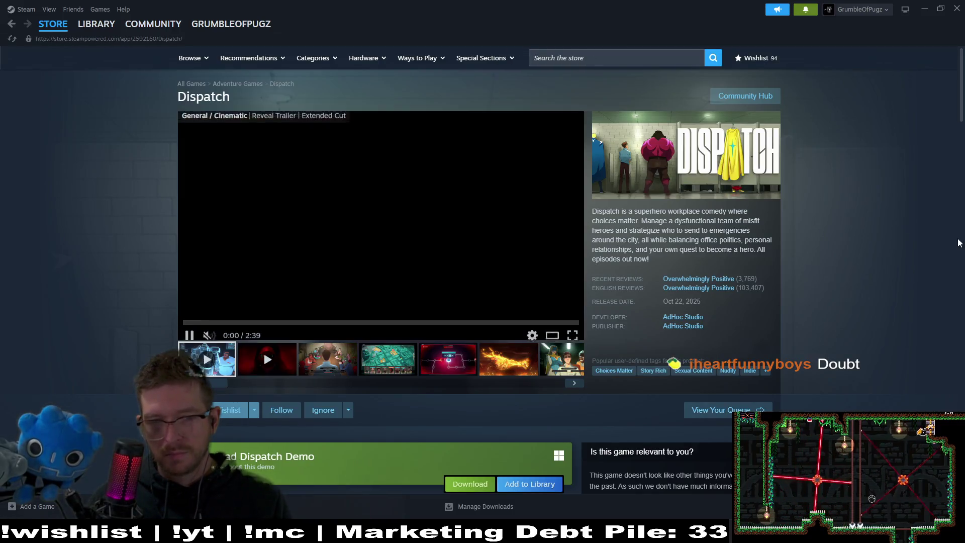
{"action": "left_click", "coordinate": [383, 252]}
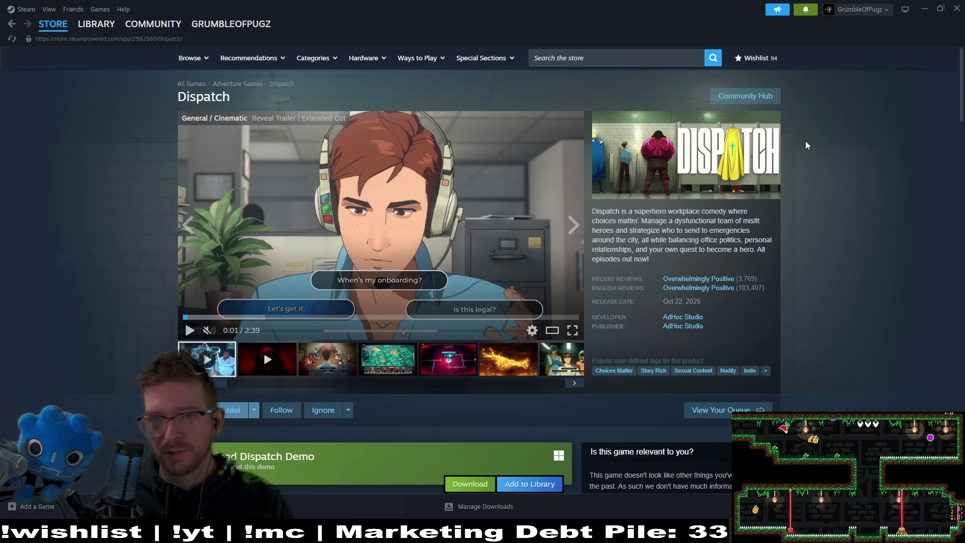
{"action": "left_click", "coordinate": [95, 24]}
Back in Godot, paint a few green corner tiles in the room corner on Level_3_7's spike layer
{"action": "left_click", "coordinate": [925, 9]}
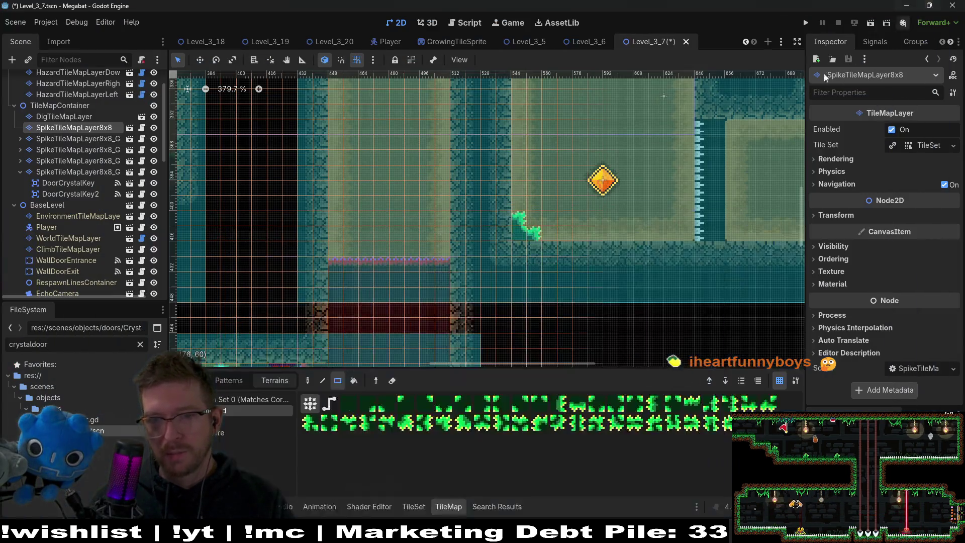
{"action": "scroll", "coordinate": [627, 255], "scroll_direction": "down", "scroll_amount": 4}
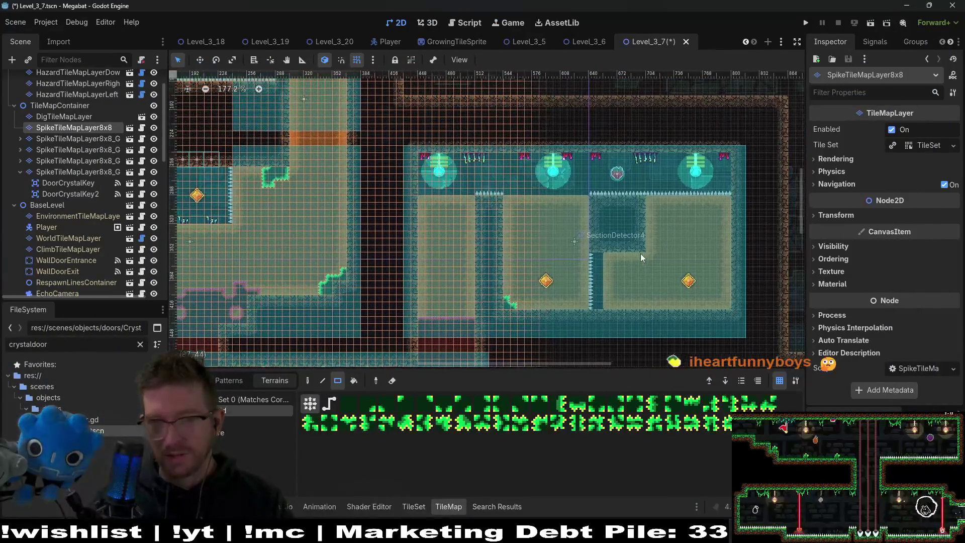
{"action": "scroll", "coordinate": [712, 283], "scroll_direction": "up", "scroll_amount": 5}
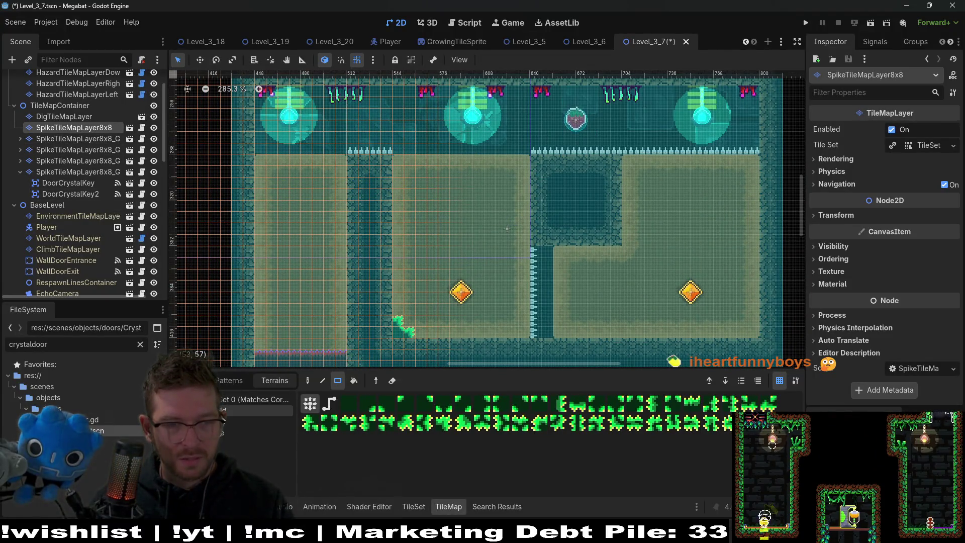
{"action": "left_click_drag", "start_coordinate": [605, 241], "coordinate": [628, 251]}
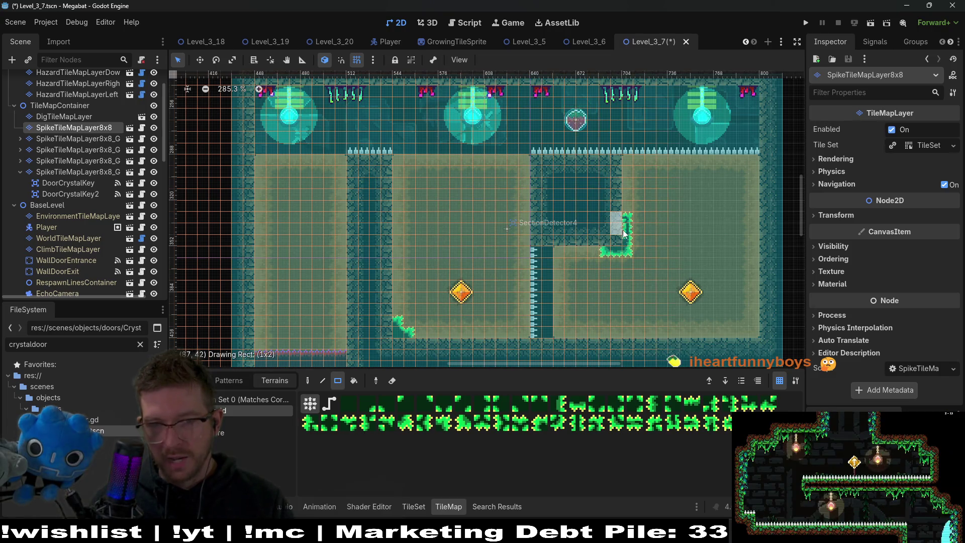
{"action": "scroll", "coordinate": [668, 243], "scroll_direction": "down", "scroll_amount": 3}
{"action": "scroll", "coordinate": [732, 318], "scroll_direction": "up", "scroll_amount": 2}
{"action": "scroll", "coordinate": [732, 321], "scroll_direction": "up", "scroll_amount": 3}
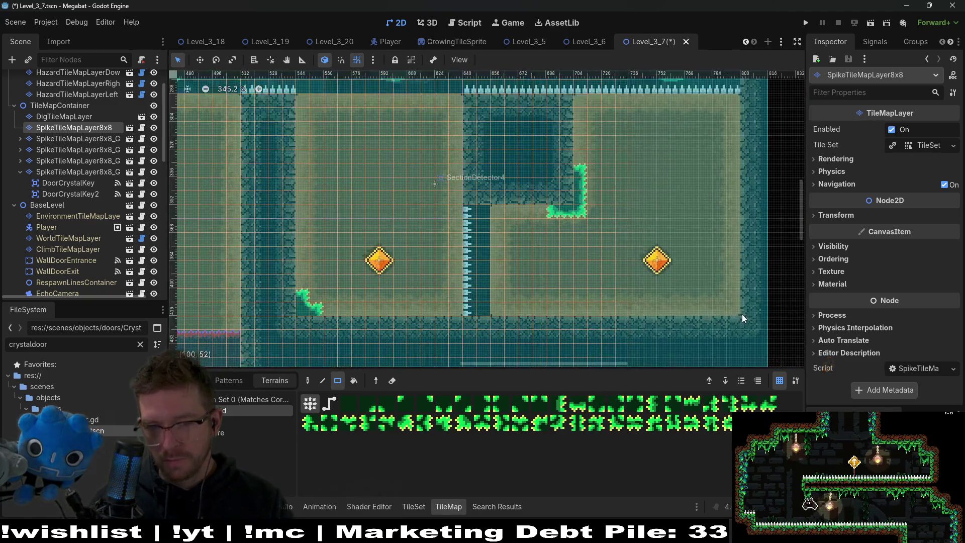
{"action": "left_click_drag", "start_coordinate": [731, 310], "coordinate": [723, 297]}
Paint a 16x8 spike-tile rectangle over the lower spike gate between the two diamonds
{"action": "scroll", "coordinate": [689, 310], "scroll_direction": "down", "scroll_amount": 4}
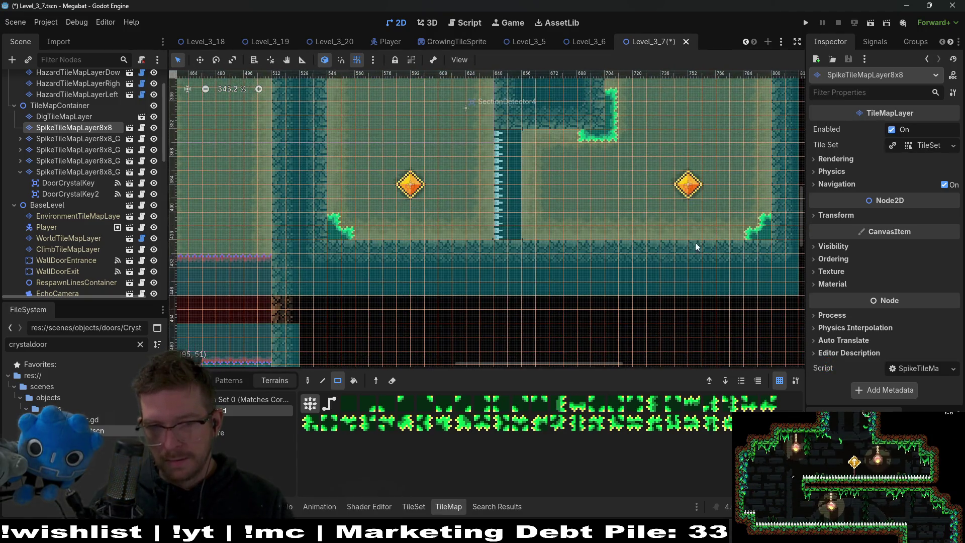
{"action": "scroll", "coordinate": [669, 254], "scroll_direction": "down", "scroll_amount": 7}
{"action": "mouse_move", "coordinate": [670, 254]}
{"action": "left_mouse_down"}
{"action": "mouse_move", "coordinate": [704, 274]}
{"action": "mouse_move", "coordinate": [585, 123]}
{"action": "mouse_move", "coordinate": [581, 101]}
{"action": "mouse_move", "coordinate": [547, 141]}
{"action": "left_mouse_up"}
{"action": "mouse_move", "coordinate": [520, 338]}
{"action": "left_mouse_down"}
{"action": "mouse_move", "coordinate": [585, 287]}
{"action": "mouse_move", "coordinate": [586, 243]}
{"action": "mouse_move", "coordinate": [583, 265]}
{"action": "left_mouse_up"}
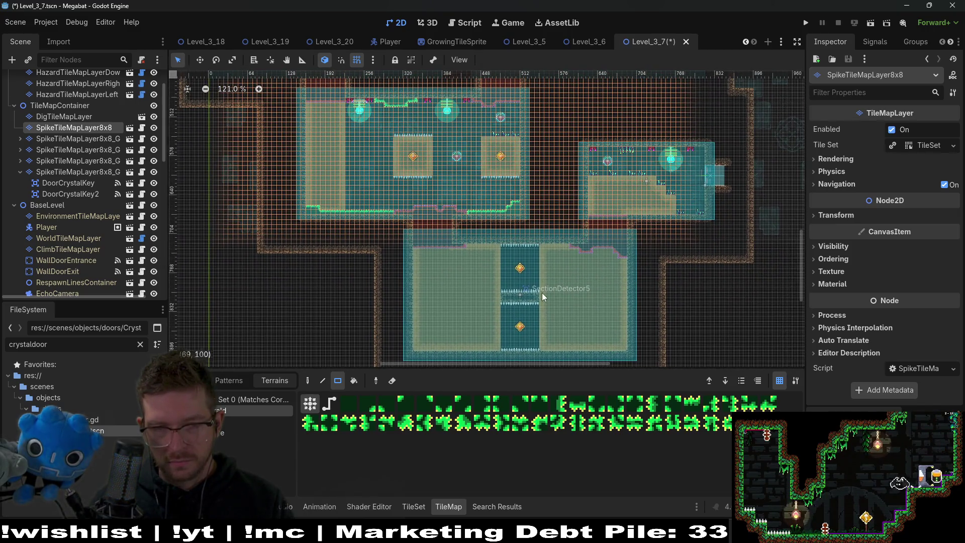
{"action": "scroll", "coordinate": [541, 299], "scroll_direction": "up", "scroll_amount": 7}
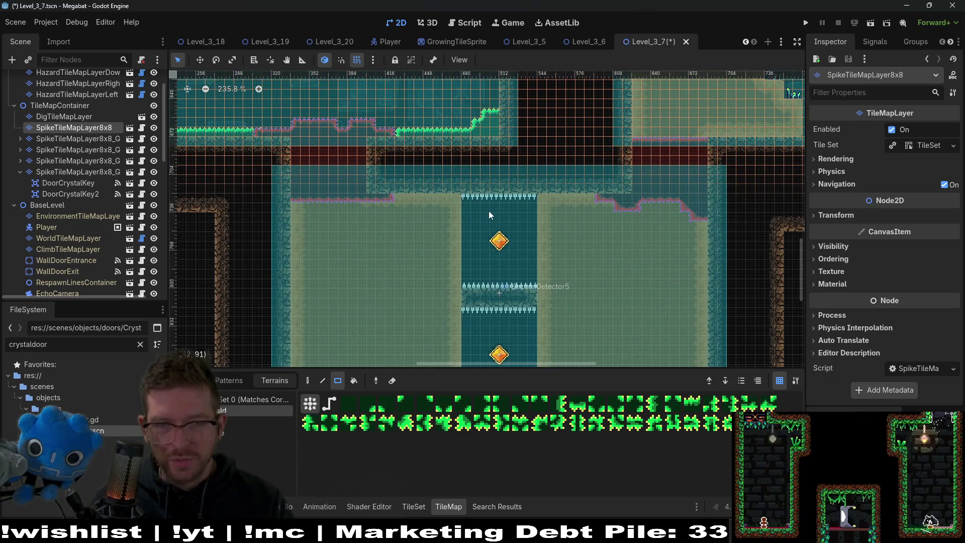
{"action": "scroll", "coordinate": [488, 210], "scroll_direction": "down", "scroll_amount": 4}
{"action": "scroll", "coordinate": [524, 271], "scroll_direction": "down", "scroll_amount": 2}
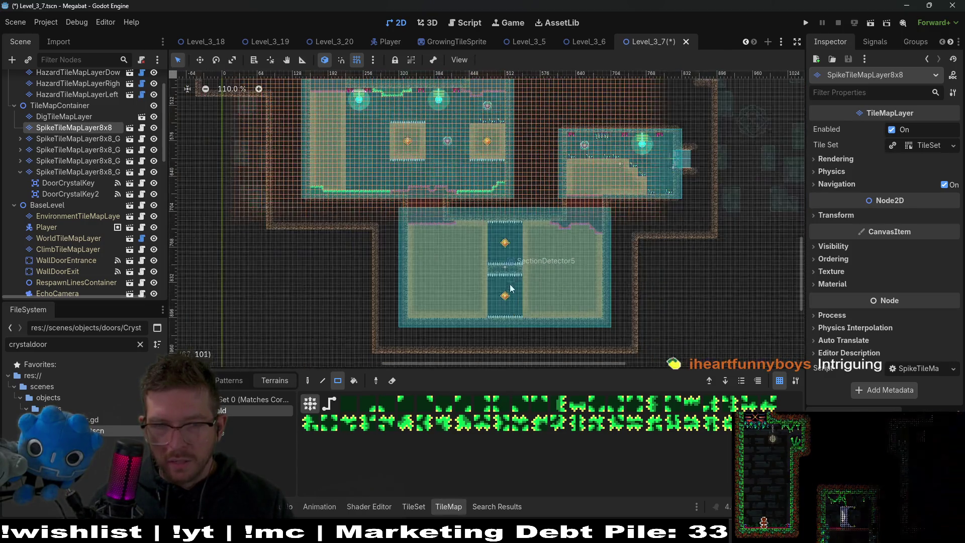
{"action": "scroll", "coordinate": [509, 285], "scroll_direction": "up", "scroll_amount": 5}
{"action": "left_click_drag", "start_coordinate": [459, 240], "coordinate": [579, 280]}
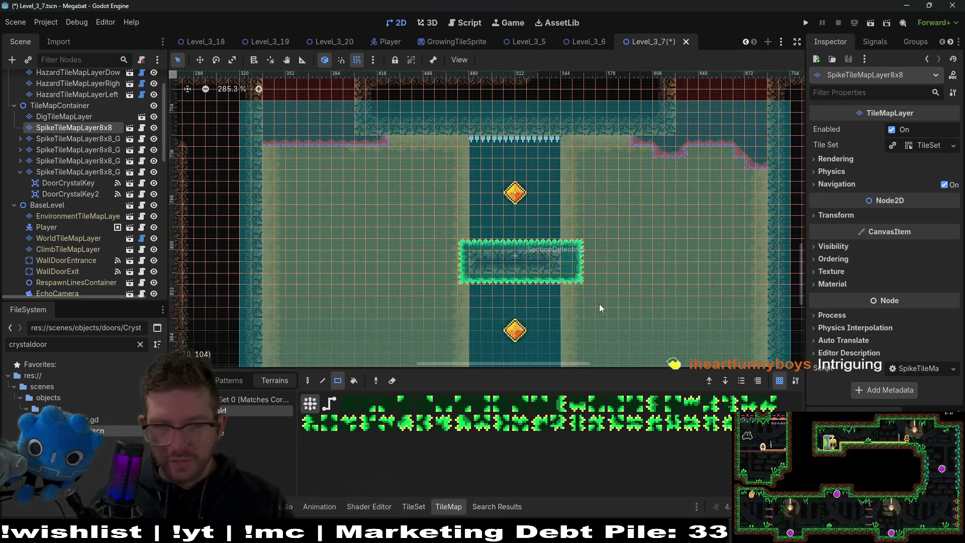
{"action": "left_click_drag", "start_coordinate": [435, 228], "coordinate": [615, 291]}
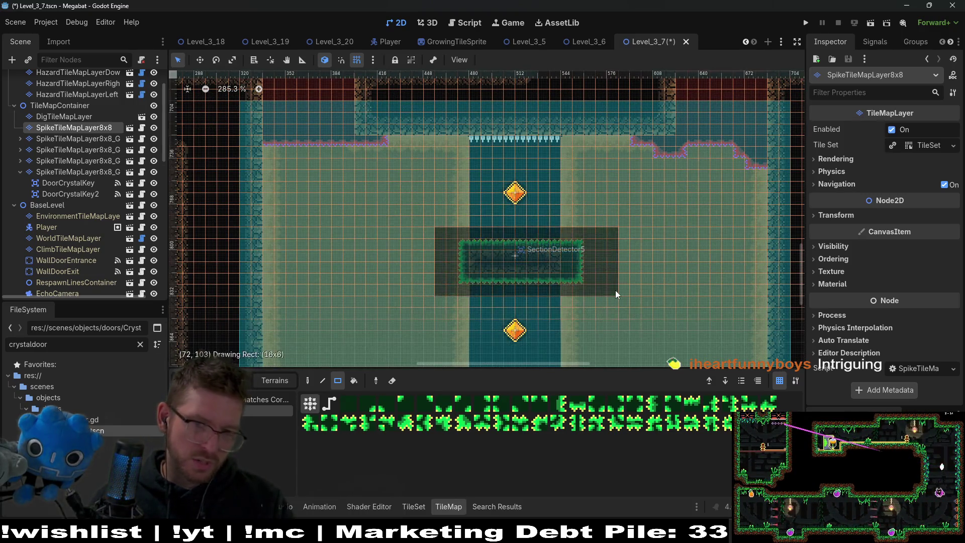
Save the Level_3_7 scene
{"action": "scroll", "coordinate": [608, 289], "scroll_direction": "down", "scroll_amount": 7}
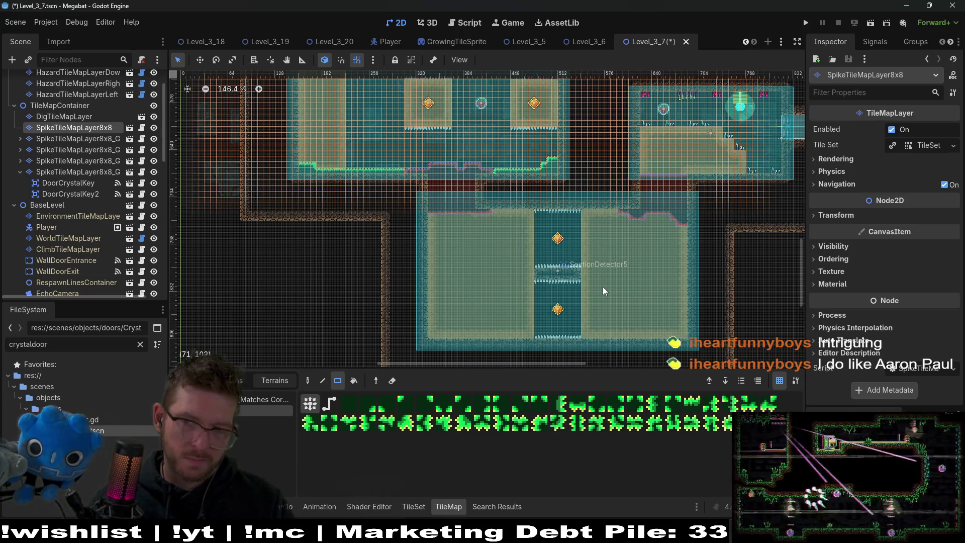
{"action": "scroll", "coordinate": [604, 292], "scroll_direction": "down", "scroll_amount": 5}
{"action": "key", "text": "ctrl+s"}
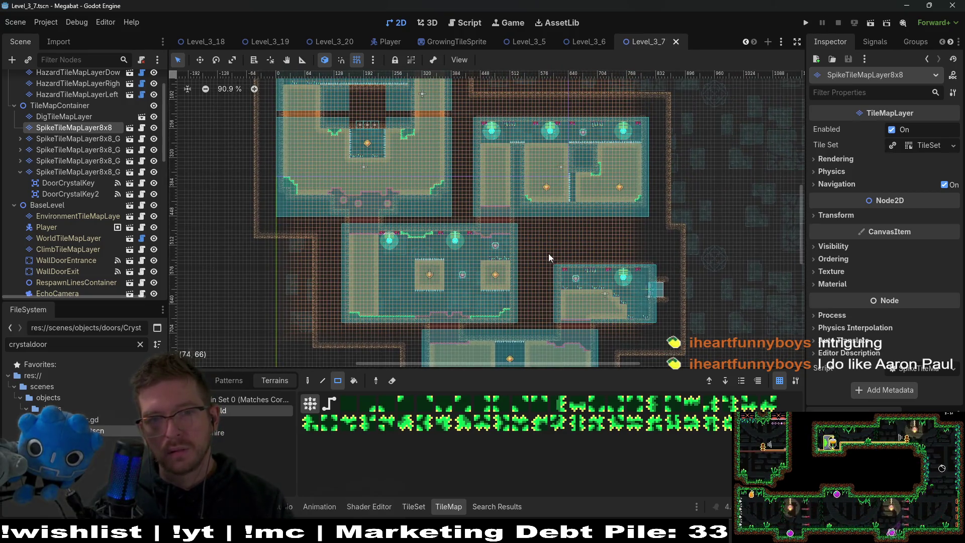
{"action": "scroll", "coordinate": [491, 138], "scroll_direction": "up", "scroll_amount": 8}
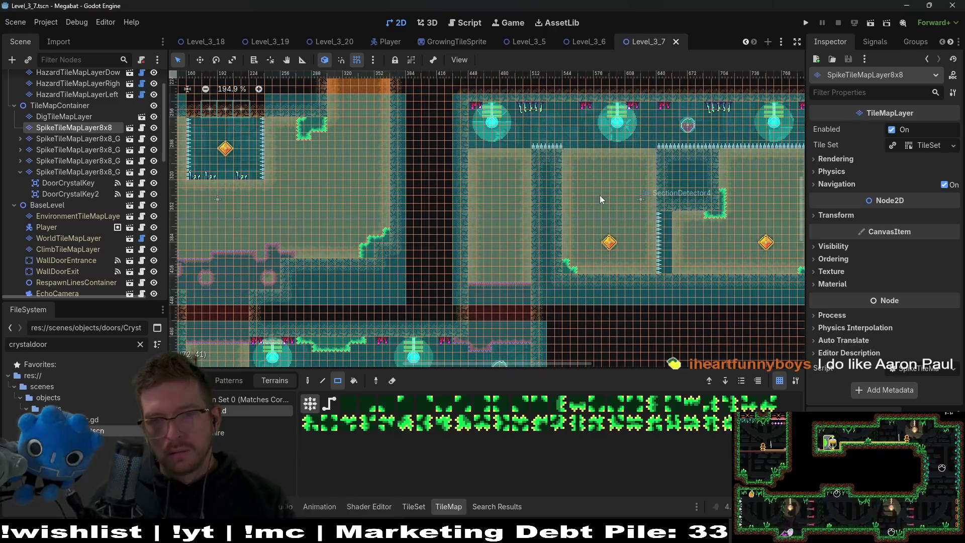
{"action": "scroll", "coordinate": [599, 195], "scroll_direction": "down", "scroll_amount": 5}
{"action": "left_click_drag", "start_coordinate": [414, 176], "coordinate": [447, 282]}
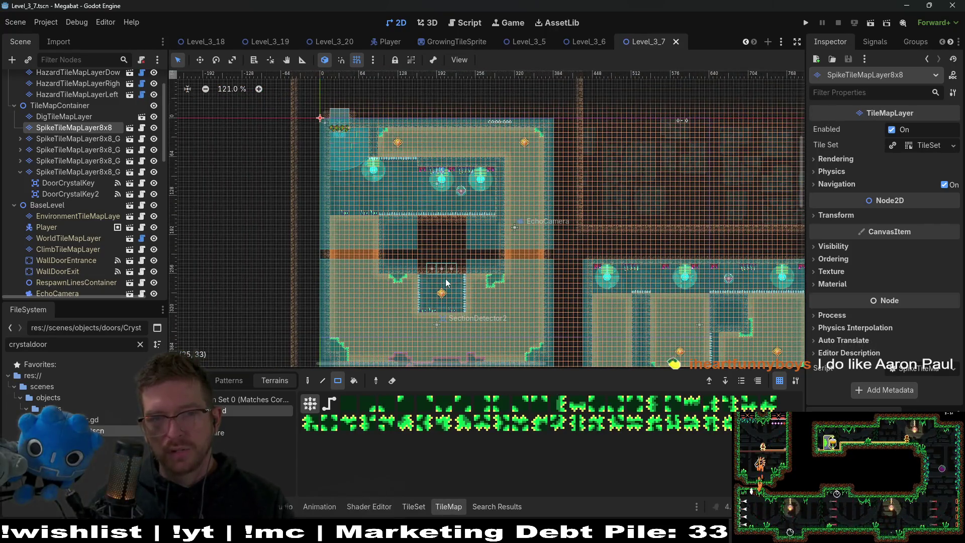
{"action": "scroll", "coordinate": [503, 266], "scroll_direction": "down", "scroll_amount": 6}
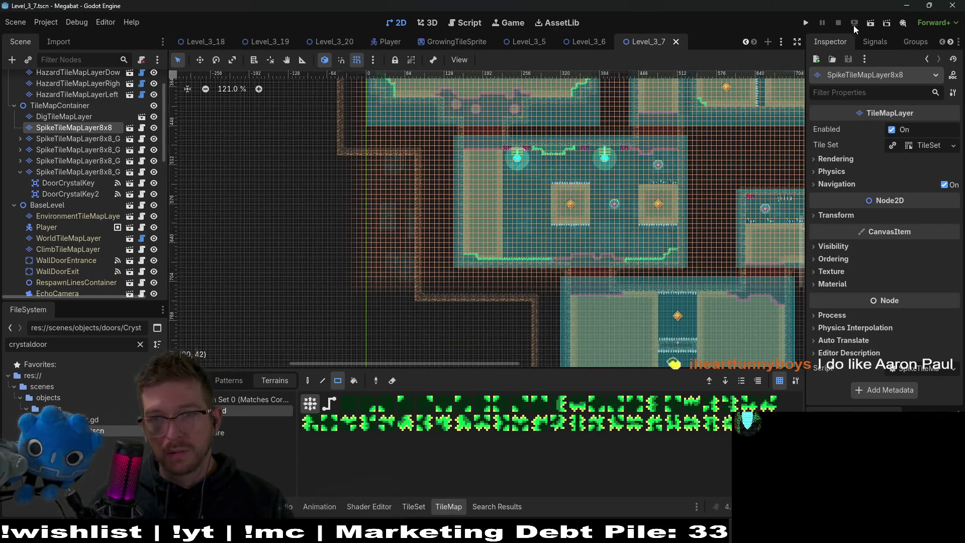
Run Level_3_7 and fly the bat to the strawberry, the spiked-alcove gem and the right gem
{"action": "left_click", "coordinate": [854, 23]}
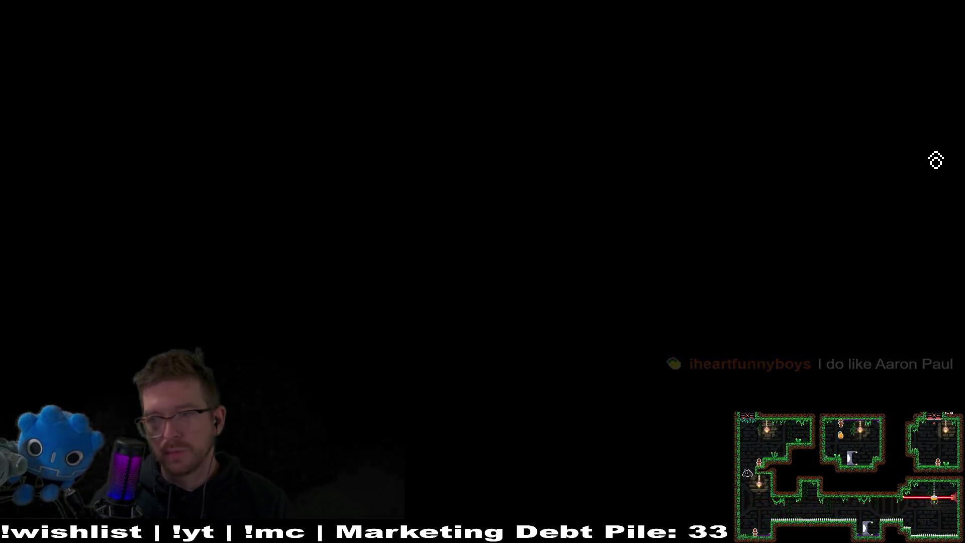
{"action": "key", "text": "Right"}
{"action": "key", "text": "Left"}
{"action": "key", "text": "Down"}
{"action": "key", "text": "Right"}
{"action": "key", "text": "Up"}
{"action": "key", "text": "Right"}
{"action": "key", "text": "Up"}
{"action": "key", "text": "Up"}
{"action": "key", "text": "Left"}
{"action": "key", "text": "Down"}
Fly across the lower room into the left gem, then close the Megabat game window
{"action": "key", "text": "Right"}
{"action": "key", "text": "Left"}
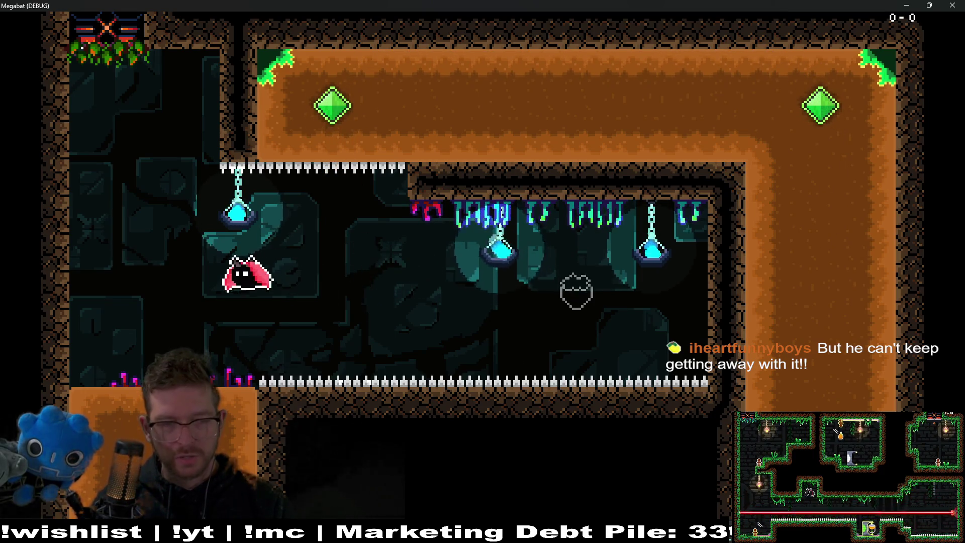
{"action": "key", "text": "Right"}
{"action": "key", "text": "Down"}
{"action": "key", "text": "Right"}
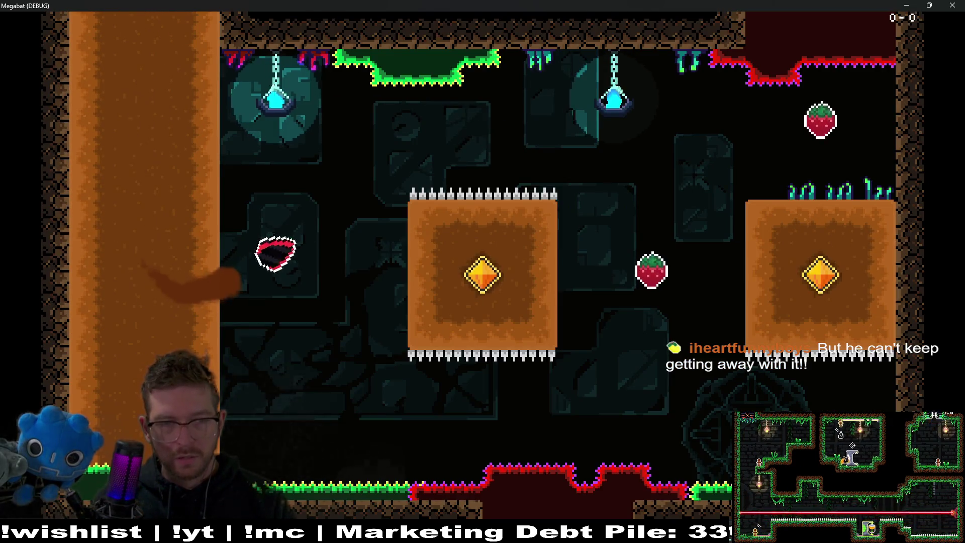
{"action": "key", "text": "Up"}
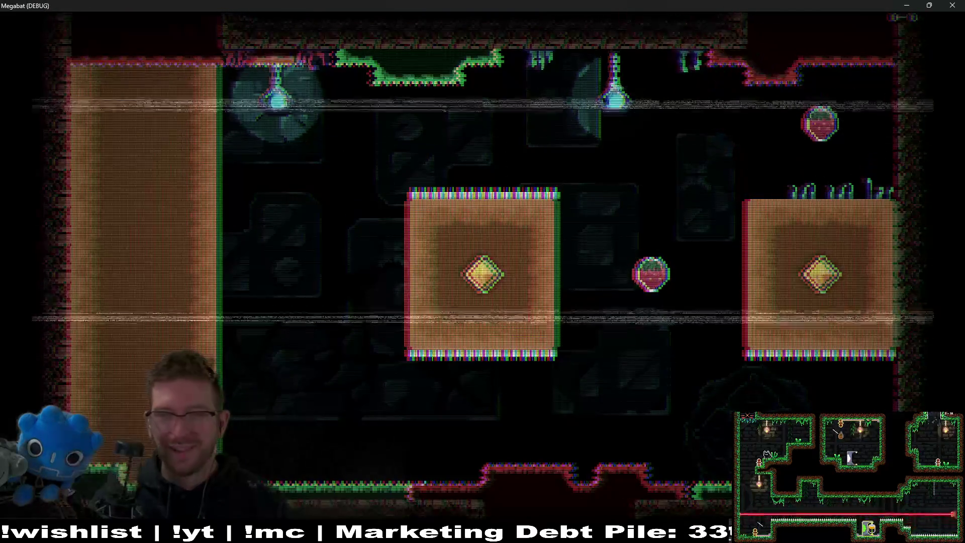
{"action": "key", "text": "Right"}
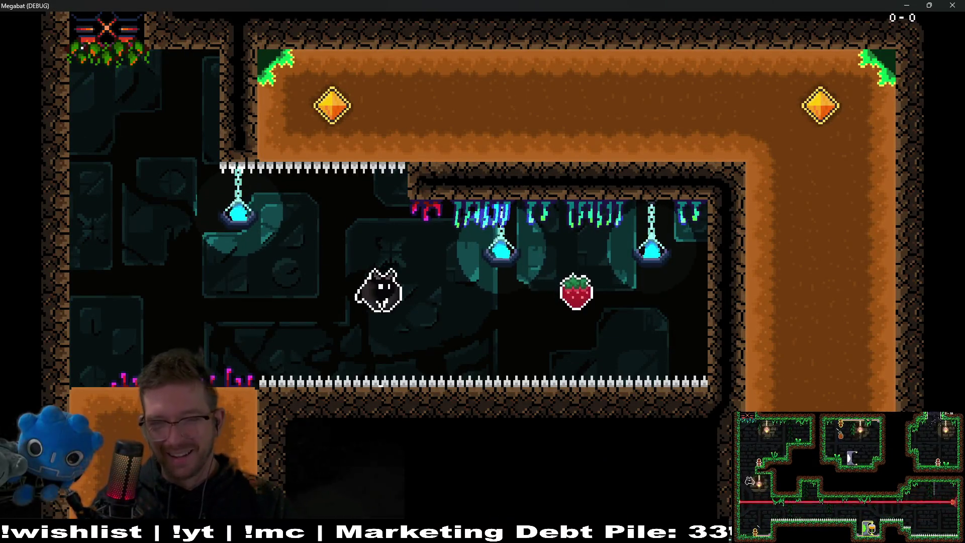
{"action": "key", "text": "Left"}
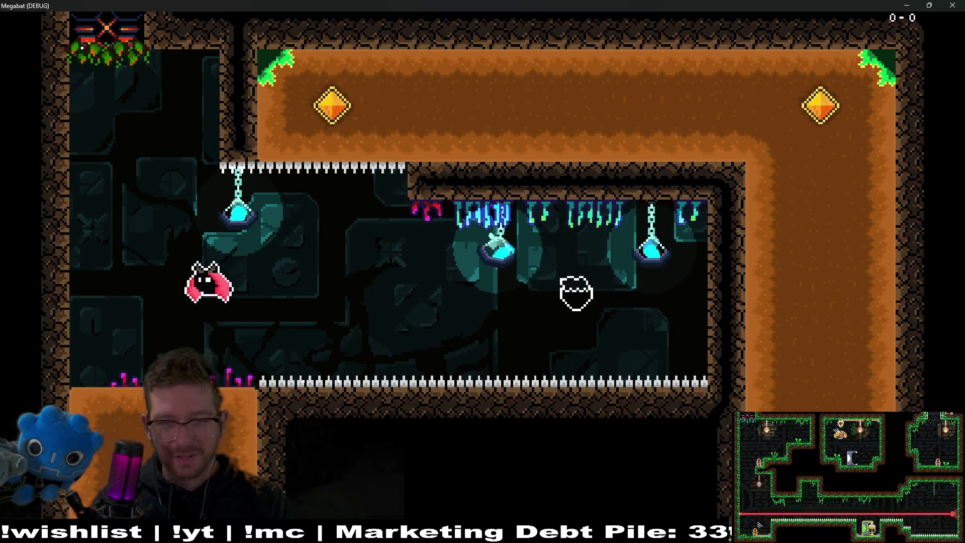
{"action": "left_click", "coordinate": [954, 5]}
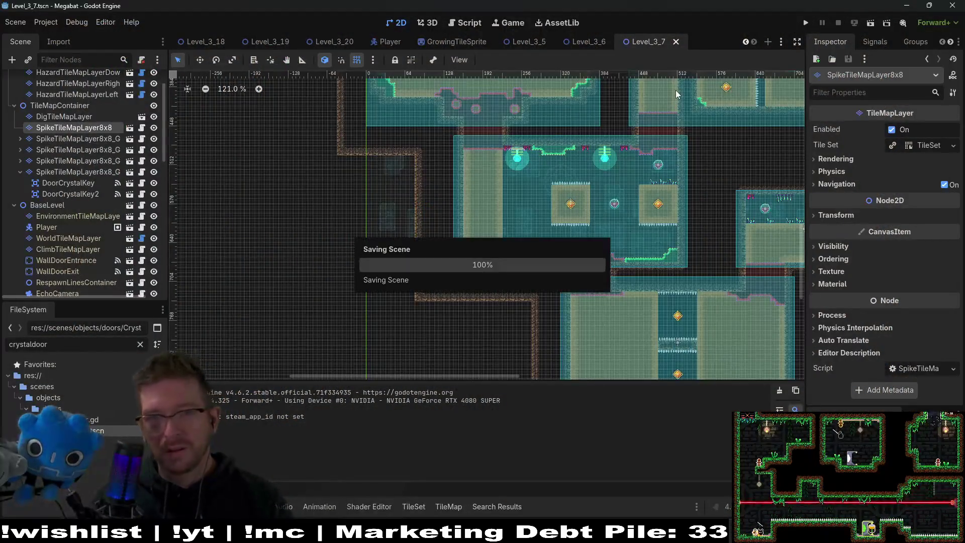
Open Level_3_8 via quick search, then briefly open and close Level_3_9
{"action": "key", "text": "shift+alt+o"}
{"action": "type", "text": "level_3_8"}
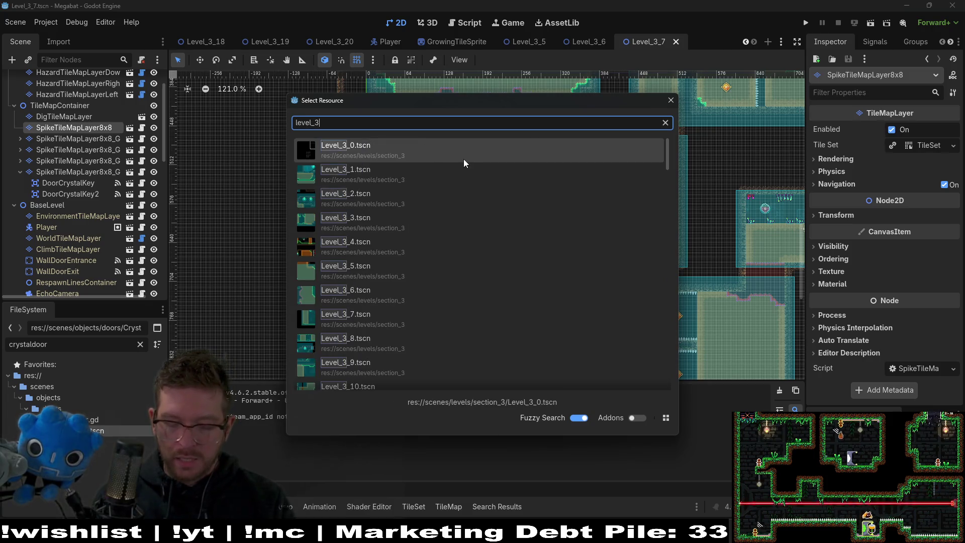
{"action": "key", "text": "Return"}
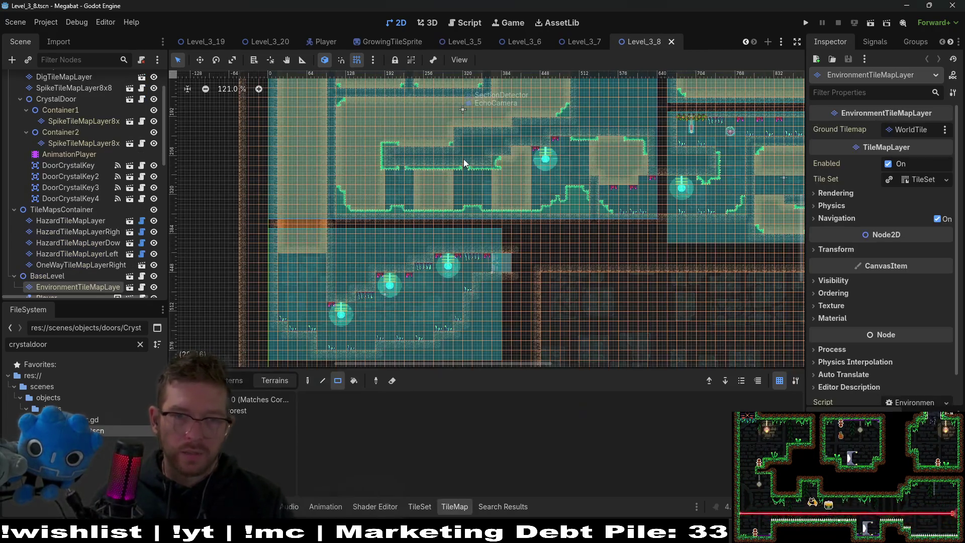
{"action": "scroll", "coordinate": [536, 228], "scroll_direction": "down", "scroll_amount": 3}
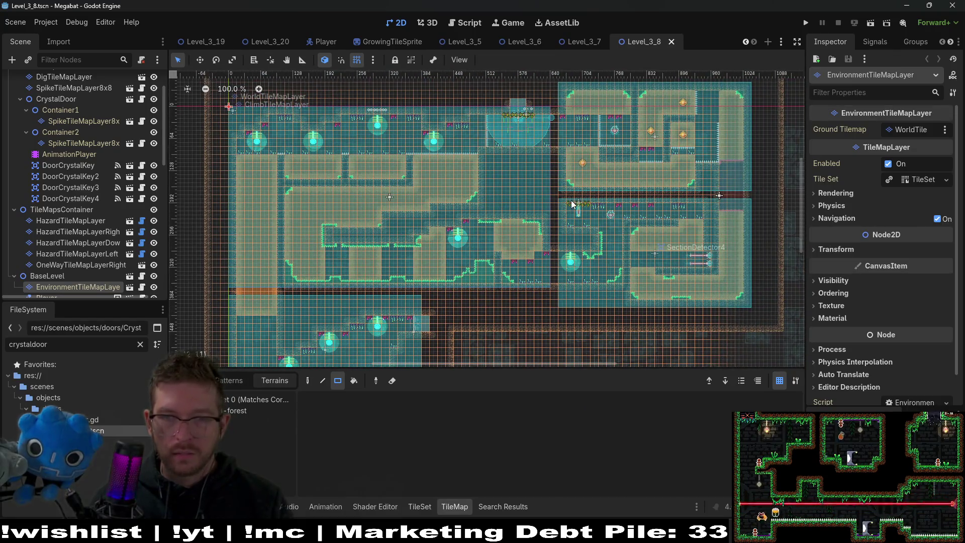
{"action": "key", "text": "shift+alt+o"}
{"action": "type", "text": "level_"}
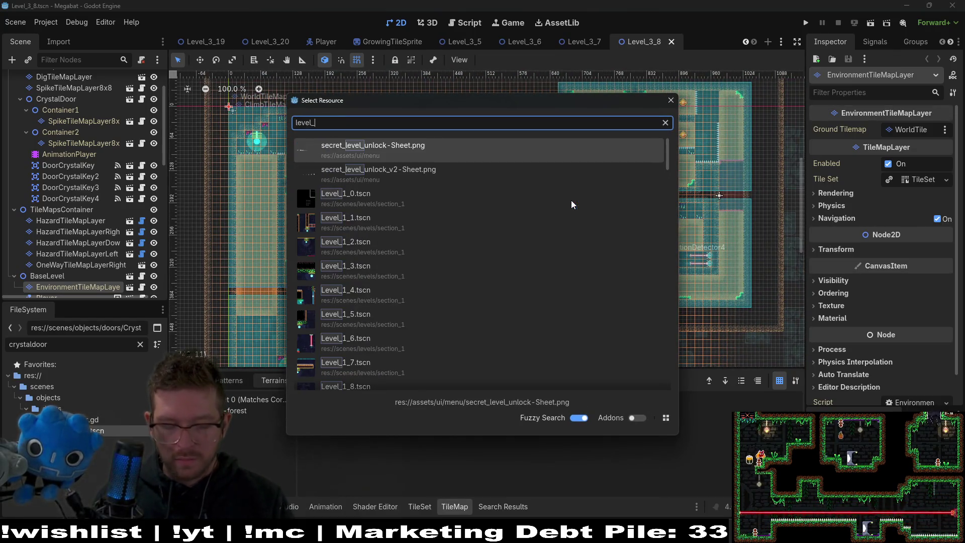
{"action": "type", "text": "3_9"}
{"action": "key", "text": "Return"}
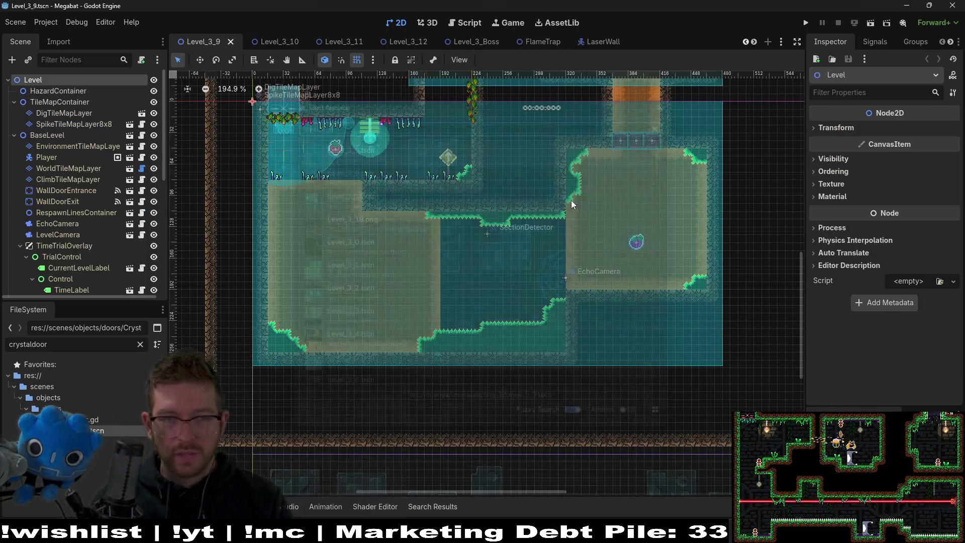
{"action": "scroll", "coordinate": [530, 223], "scroll_direction": "down", "scroll_amount": 5}
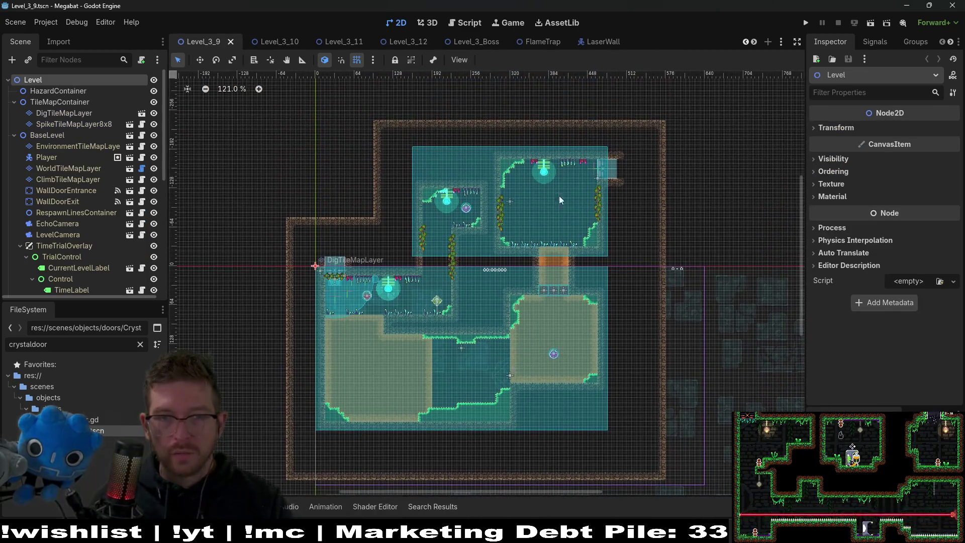
{"action": "left_click", "coordinate": [231, 42]}
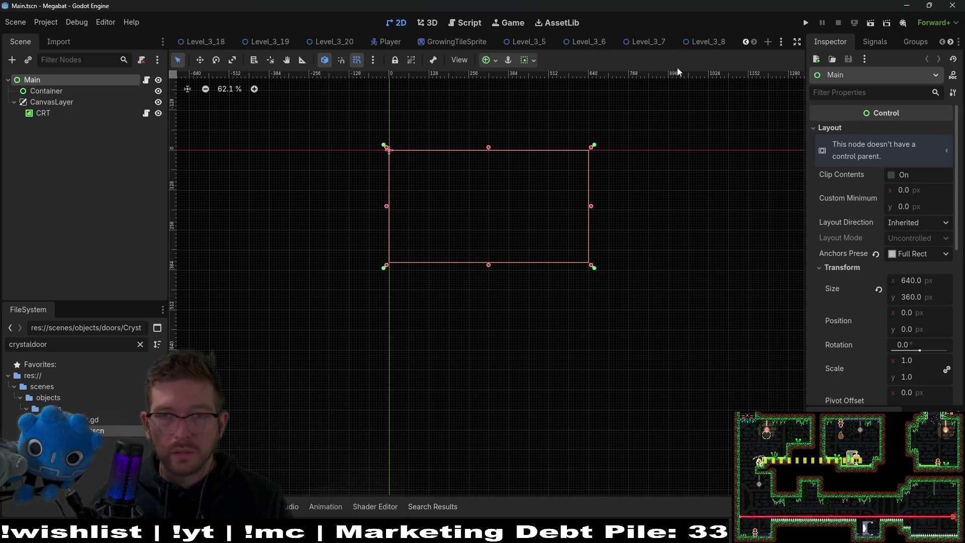
Switch back to Level_3_8 and zoom in on the crystal door in the lower-right rooms
{"action": "left_click", "coordinate": [707, 44]}
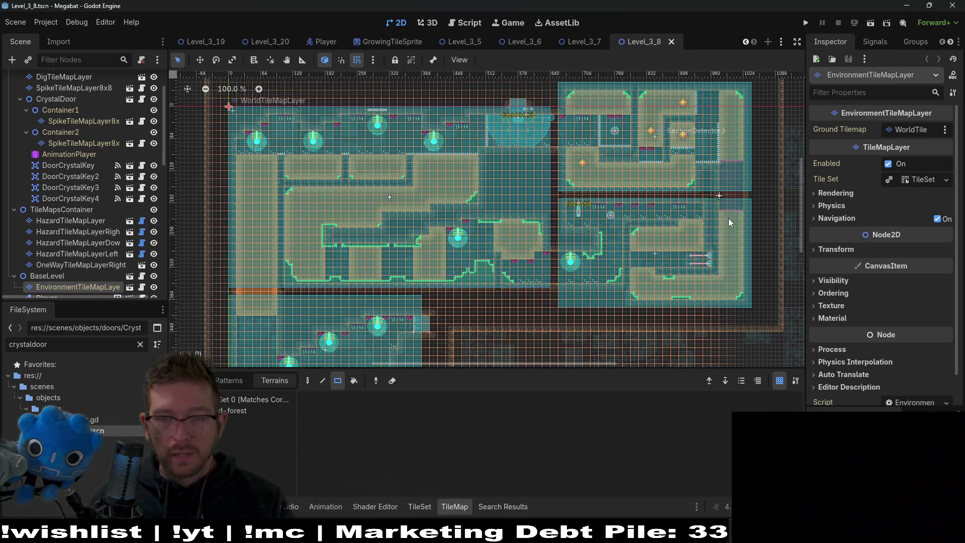
{"action": "left_click_drag", "start_coordinate": [569, 269], "coordinate": [506, 170]}
{"action": "scroll", "coordinate": [562, 180], "scroll_direction": "up", "scroll_amount": 5}
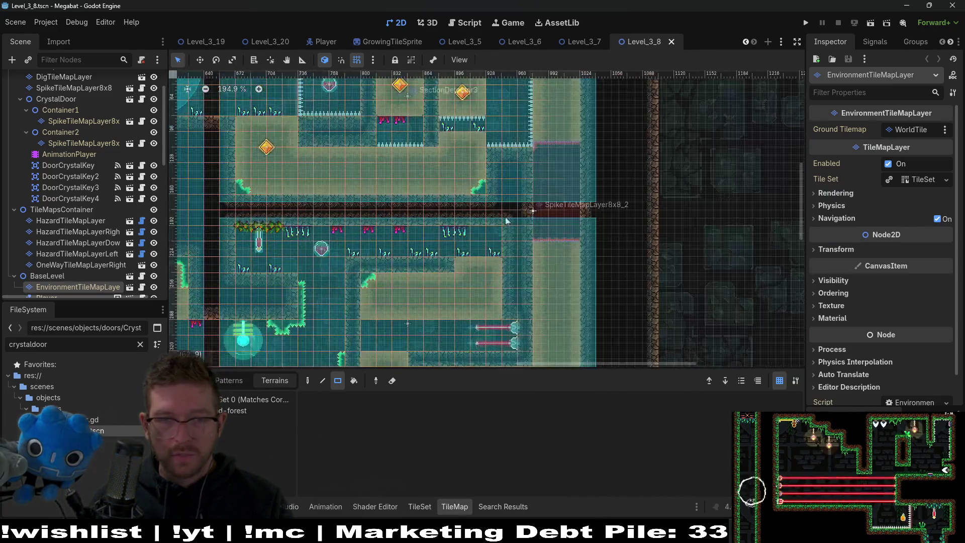
{"action": "scroll", "coordinate": [74, 167], "scroll_direction": "up", "scroll_amount": 3}
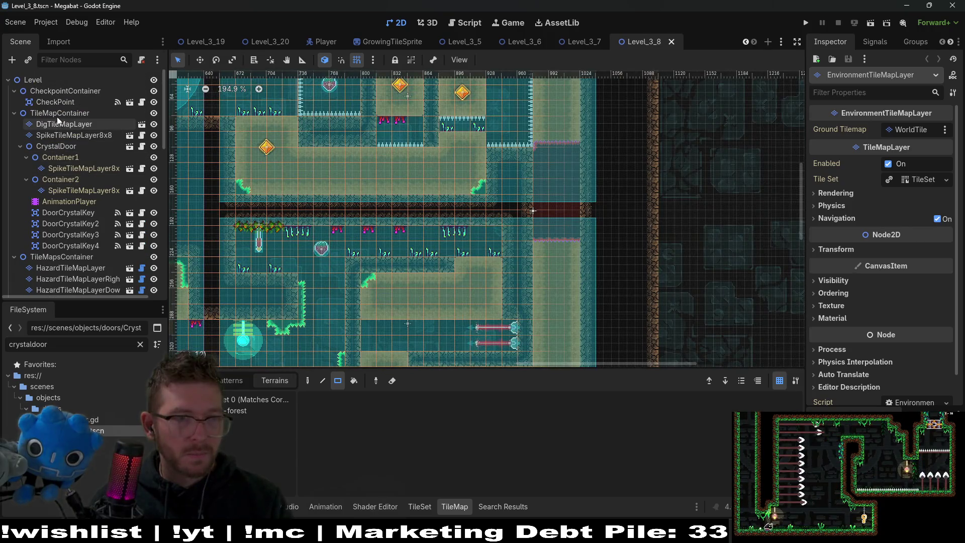
Instance SpikeTileMapLayer8x9 under TileMapContainer below SpikeTileMapLayer8x8, naming it SpikeTileMapLayer8x8_Gate
{"action": "left_click", "coordinate": [58, 115]}
{"action": "key", "text": "ctrl+shift+a"}
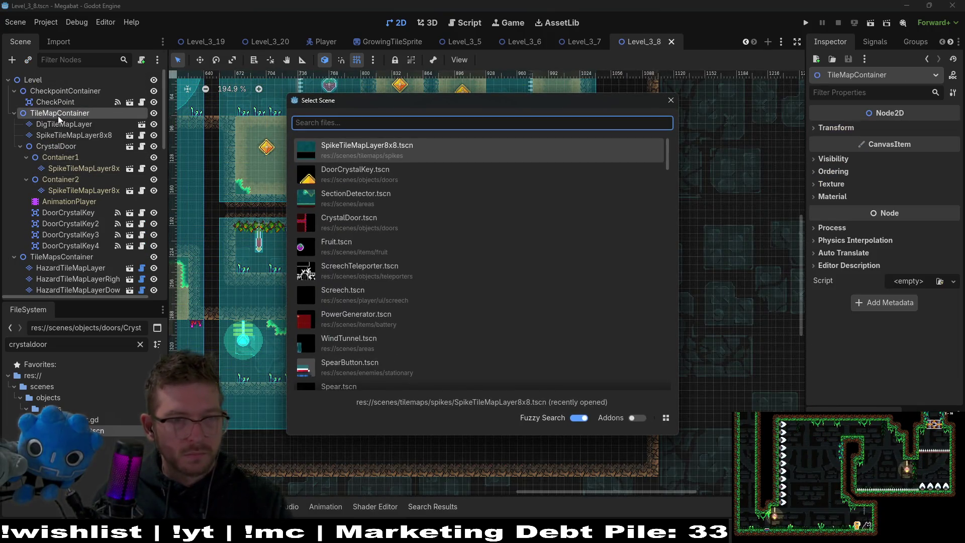
{"action": "type", "text": "spike8x9"}
{"action": "key", "text": "Return"}
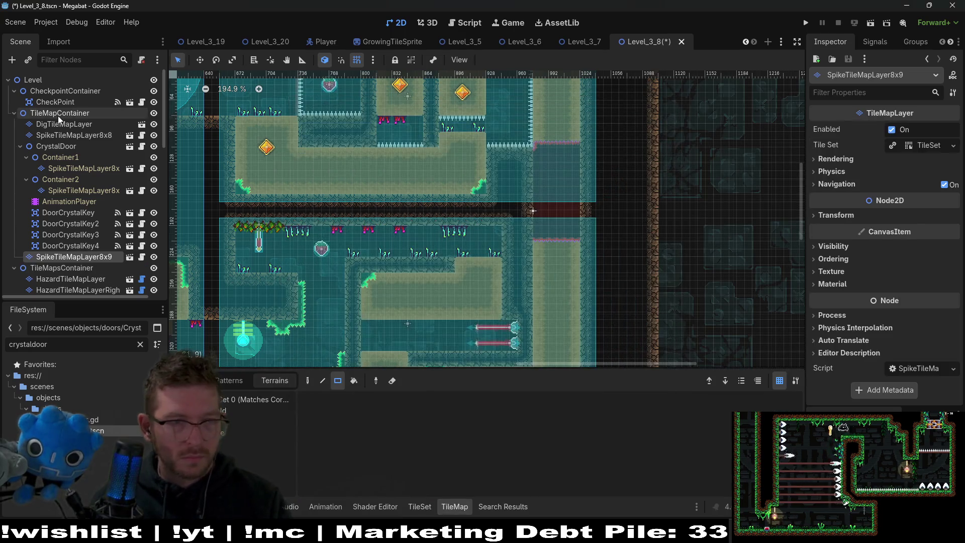
{"action": "left_click_drag", "start_coordinate": [92, 258], "coordinate": [59, 143]}
{"action": "double_click", "coordinate": [113, 146]}
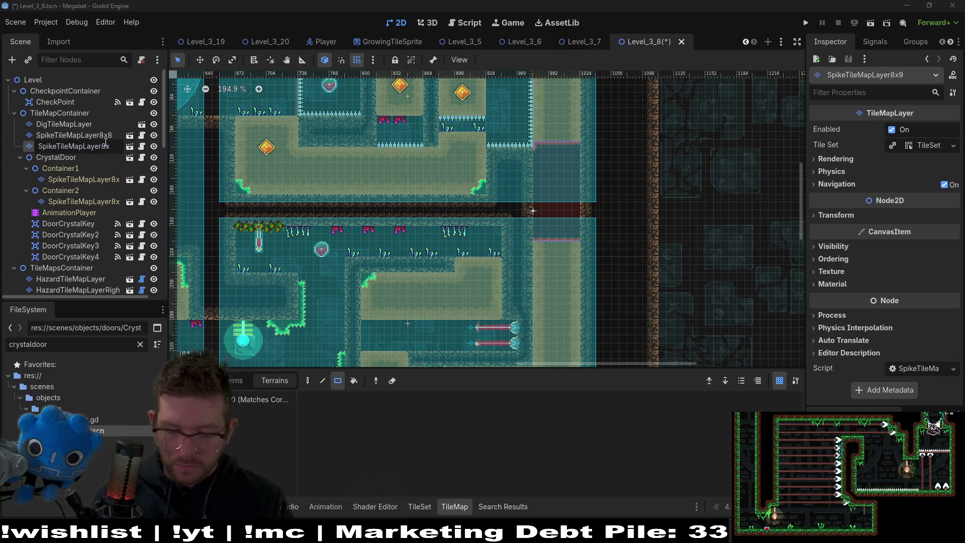
{"action": "type", "text": "Gate"}
{"action": "key", "text": "Return"}
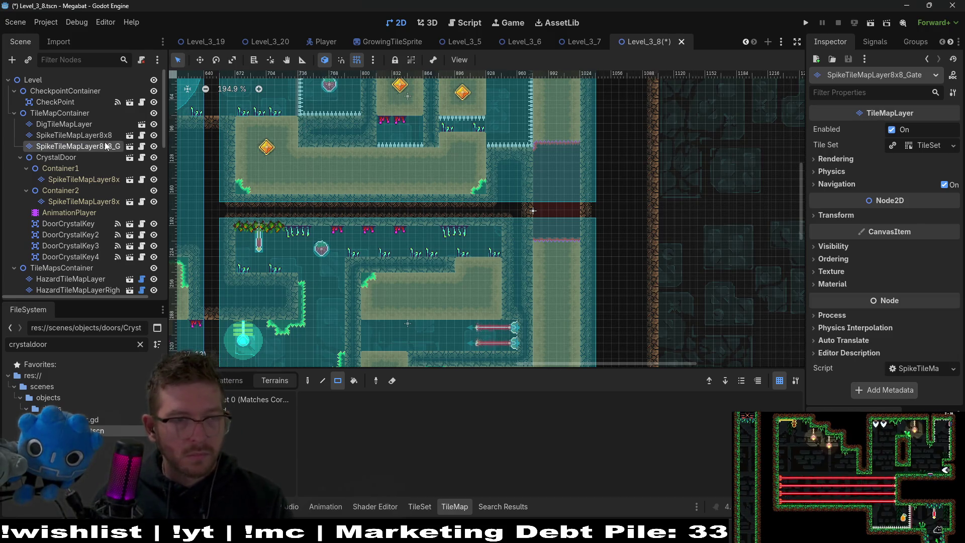
Move the four DoorCrystalKey nodes under the gate layer, then delete CrystalDoor and undo it
{"action": "left_click", "coordinate": [67, 223]}
{"action": "left_click", "coordinate": [75, 257], "text": "shift"}
{"action": "left_click_drag", "start_coordinate": [79, 242], "coordinate": [76, 146]}
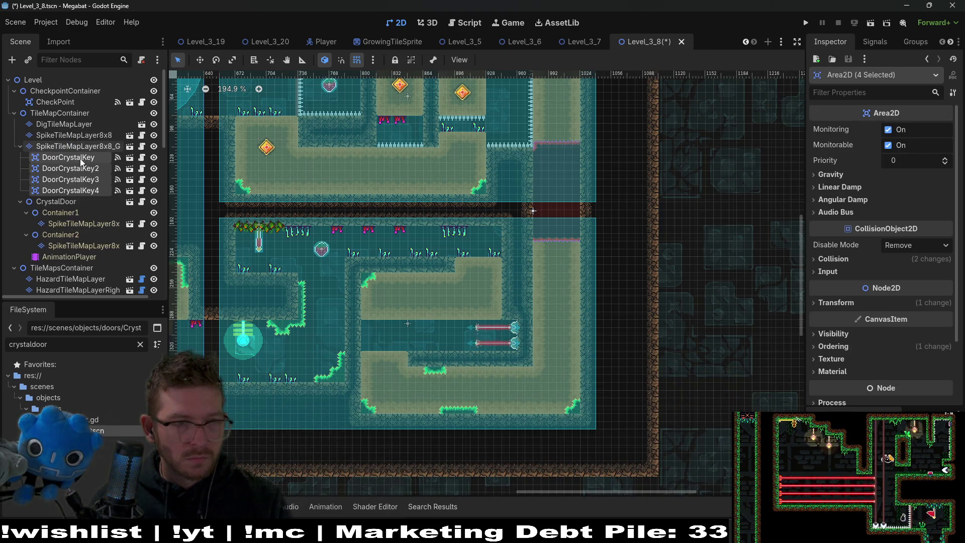
{"action": "left_click", "coordinate": [64, 201]}
{"action": "key", "text": "Delete"}
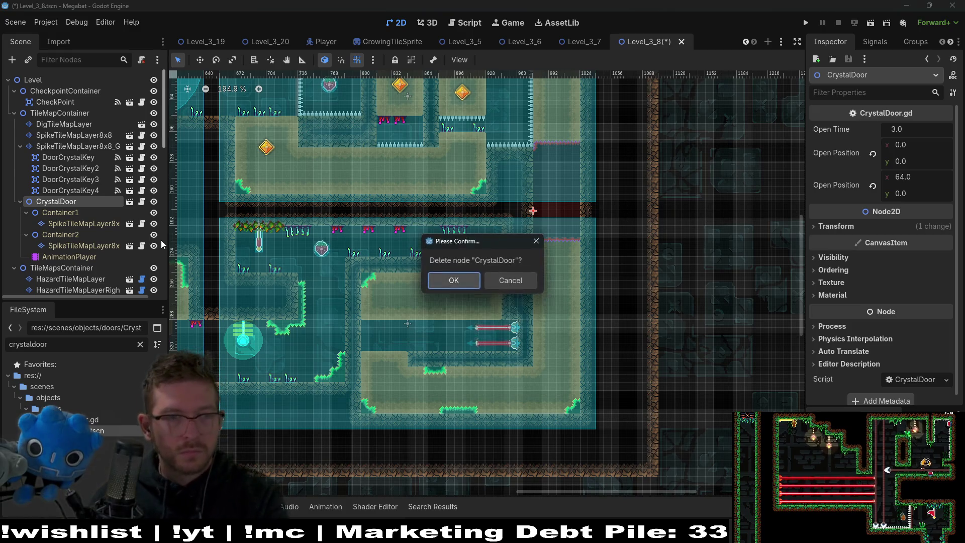
{"action": "key", "text": "Return"}
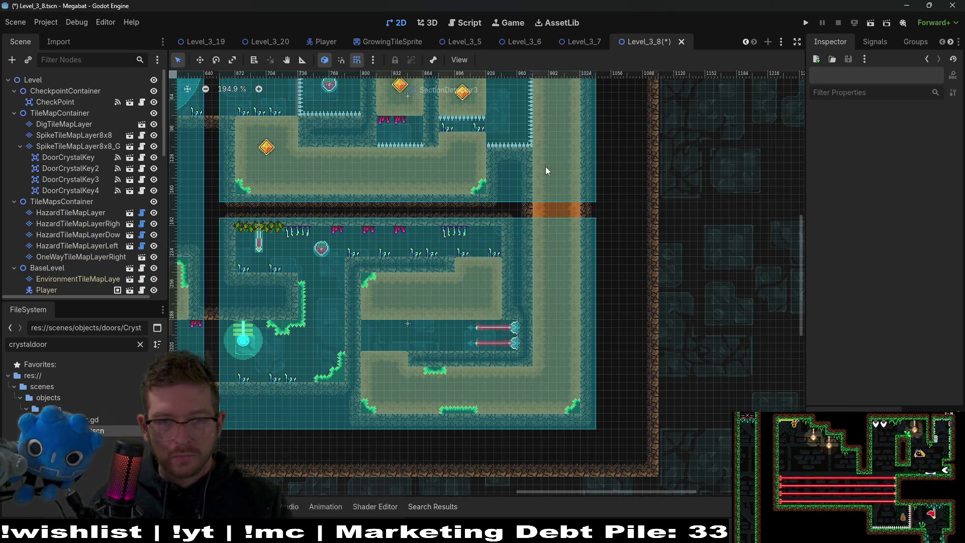
{"action": "key", "text": "ctrl+z"}
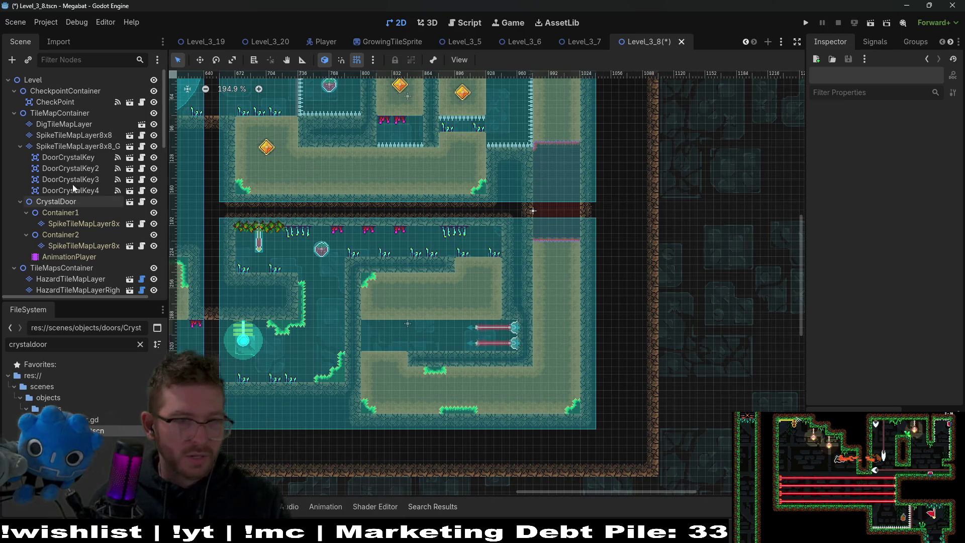
Paint a block of spike tiles across the door opening on SpikeTileMapLayer8x8_Gate
{"action": "left_click", "coordinate": [57, 146]}
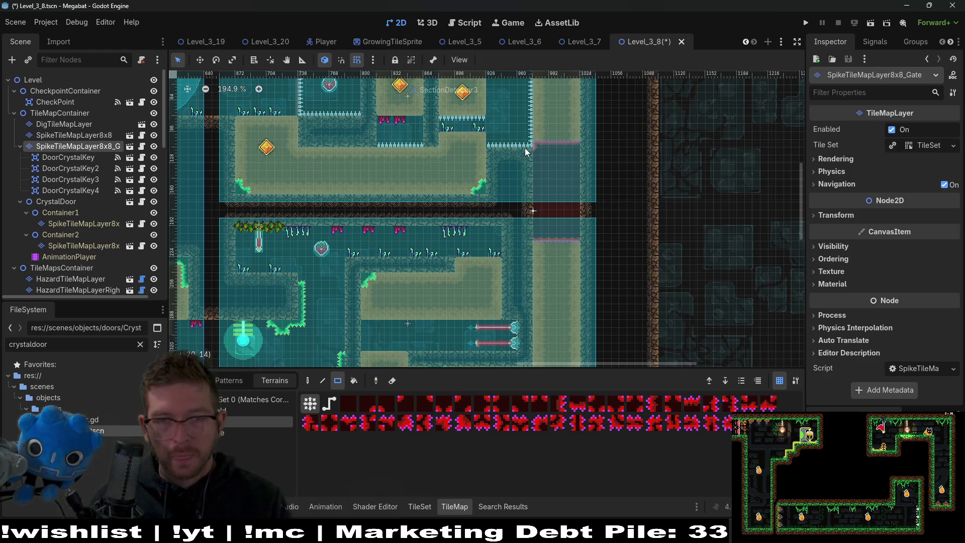
{"action": "left_click_drag", "start_coordinate": [543, 176], "coordinate": [586, 237]}
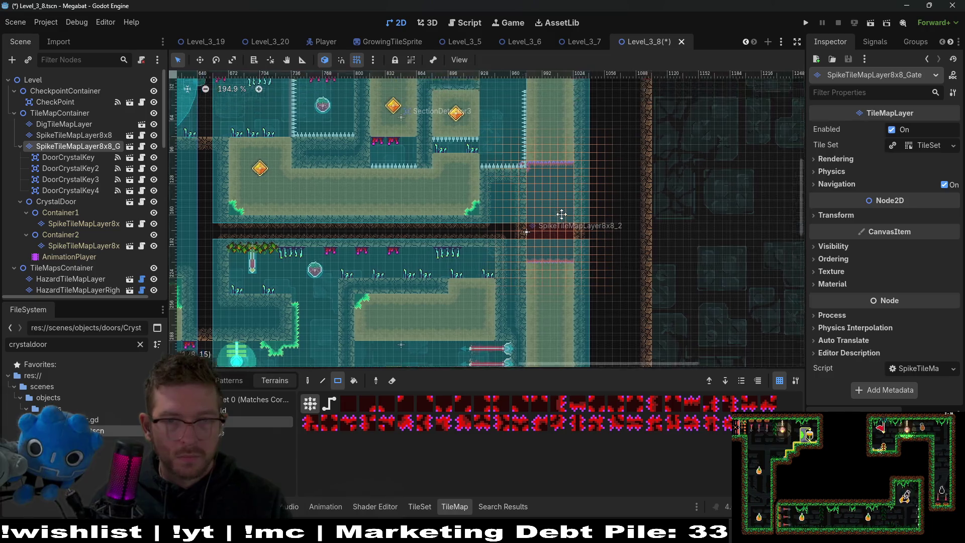
{"action": "scroll", "coordinate": [516, 203], "scroll_direction": "up", "scroll_amount": 6}
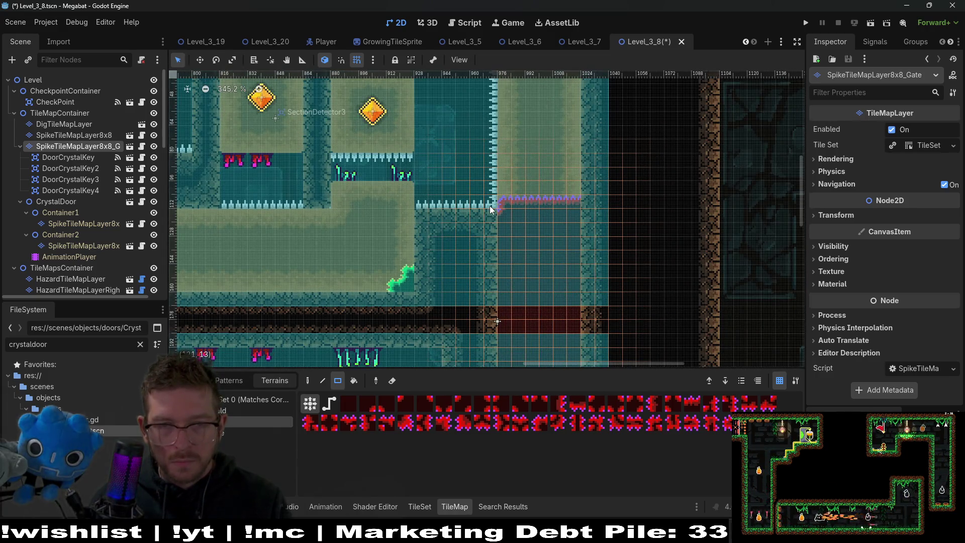
{"action": "mouse_move", "coordinate": [529, 203]}
{"action": "left_mouse_down"}
{"action": "mouse_move", "coordinate": [484, 169]}
{"action": "mouse_move", "coordinate": [533, 168]}
{"action": "left_mouse_up"}
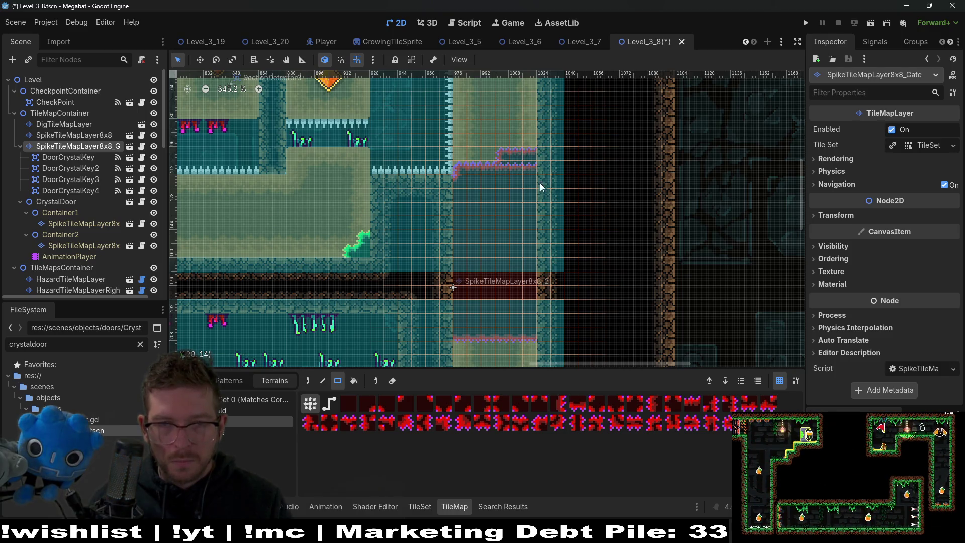
{"action": "left_click_drag", "start_coordinate": [550, 257], "coordinate": [556, 224]}
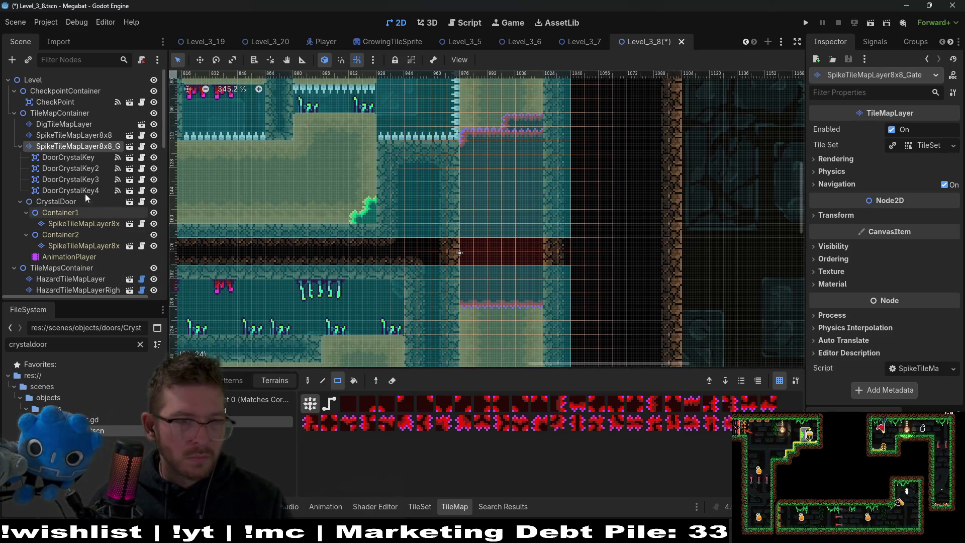
Delete the CrystalDoor node and save Level_3_8
{"action": "left_click", "coordinate": [71, 206]}
{"action": "key", "text": "Delete"}
{"action": "key", "text": "Return"}
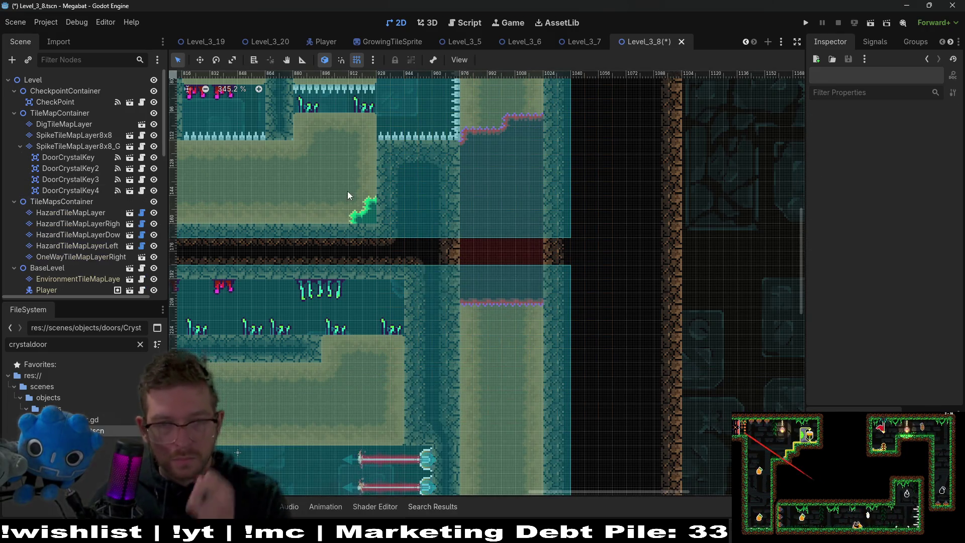
{"action": "scroll", "coordinate": [458, 160], "scroll_direction": "down", "scroll_amount": 5}
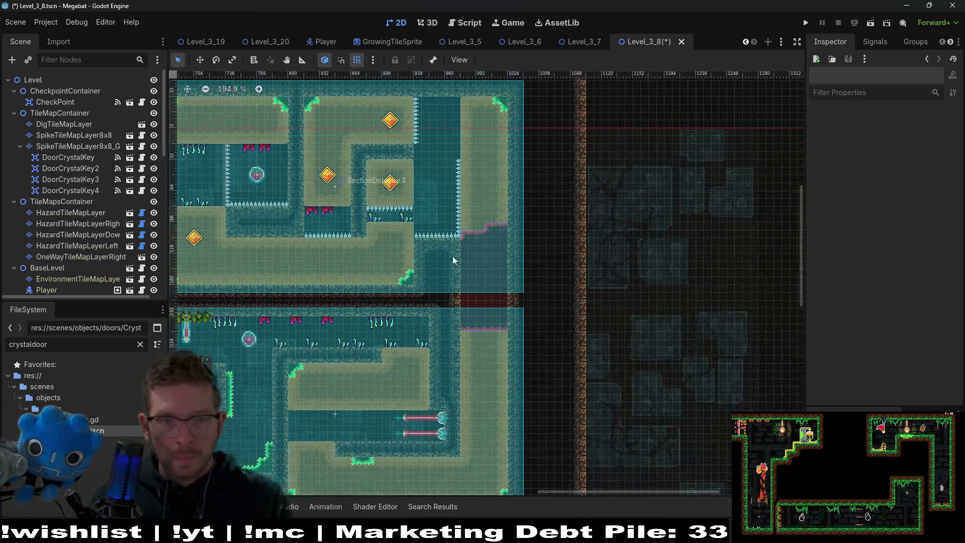
{"action": "scroll", "coordinate": [555, 237], "scroll_direction": "left", "scroll_amount": 5}
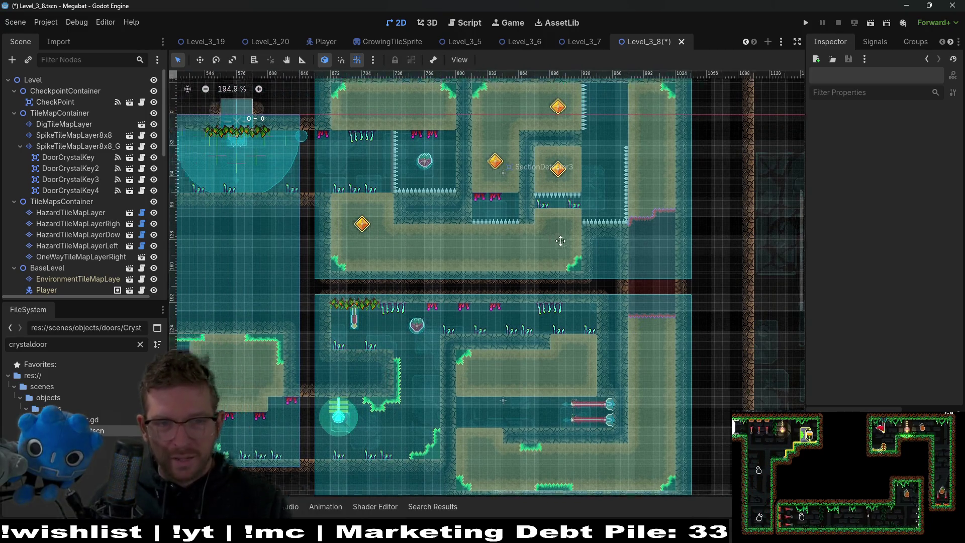
{"action": "key", "text": "ctrl+s"}
{"action": "scroll", "coordinate": [560, 249], "scroll_direction": "left", "scroll_amount": 8}
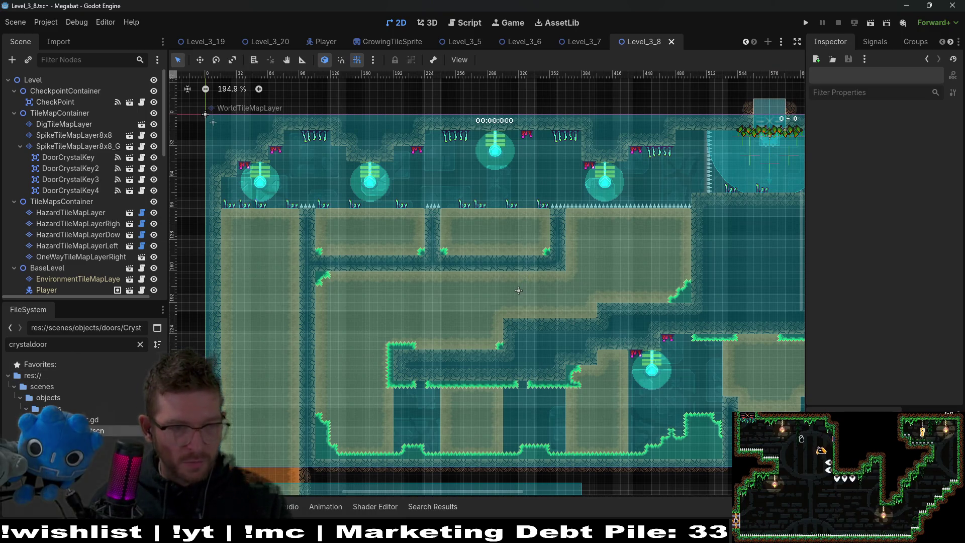
Select CrystalDoor.gd with CrystalDoor.tscn in the FileSystem dock and remove both files
{"action": "left_click", "coordinate": [92, 423], "text": "shift"}
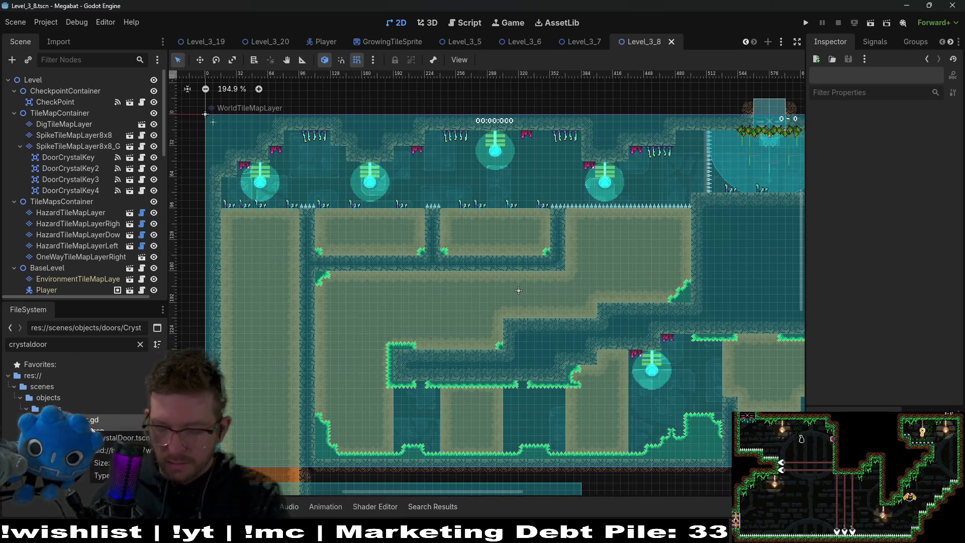
{"action": "key", "text": "Delete"}
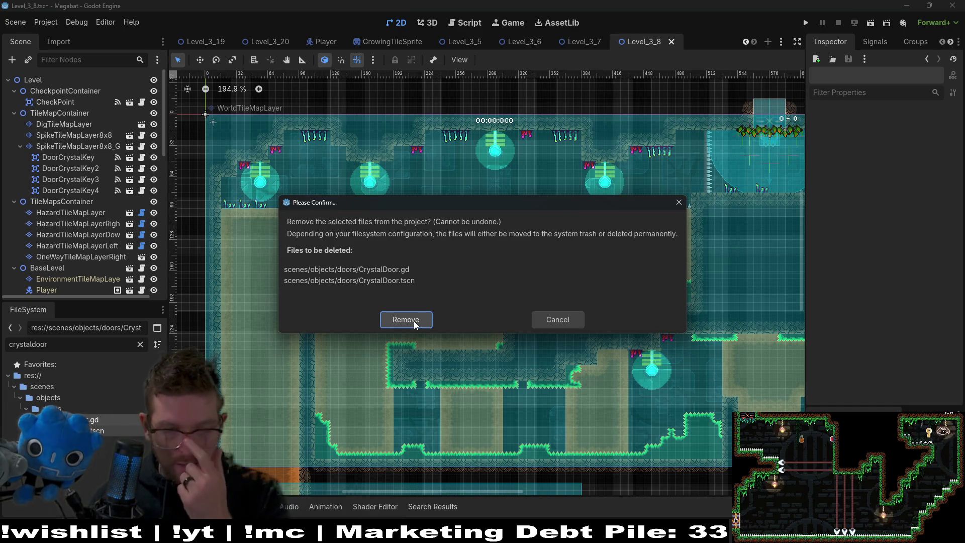
{"action": "left_click", "coordinate": [414, 321]}
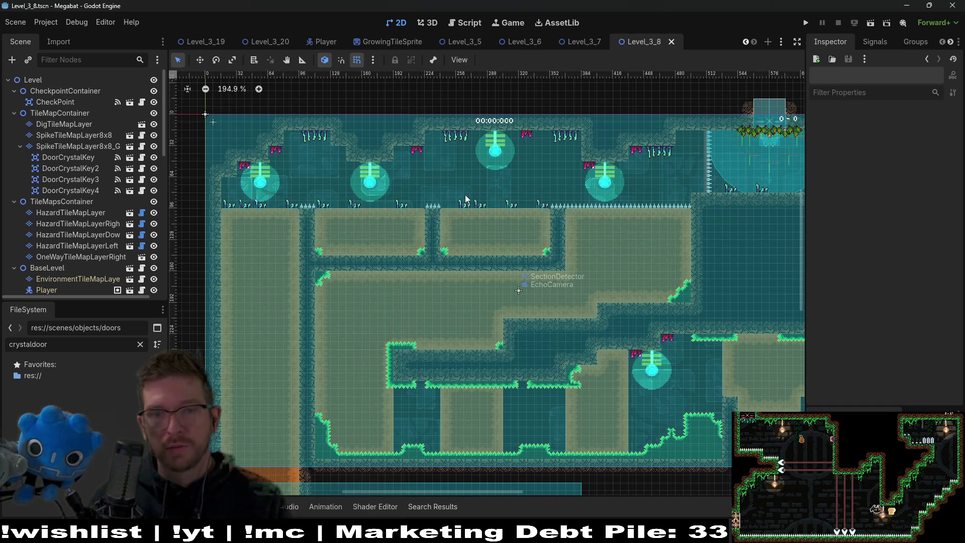
{"action": "scroll", "coordinate": [474, 203], "scroll_direction": "down", "scroll_amount": 5}
{"action": "left_click_drag", "start_coordinate": [474, 204], "coordinate": [251, 188]}
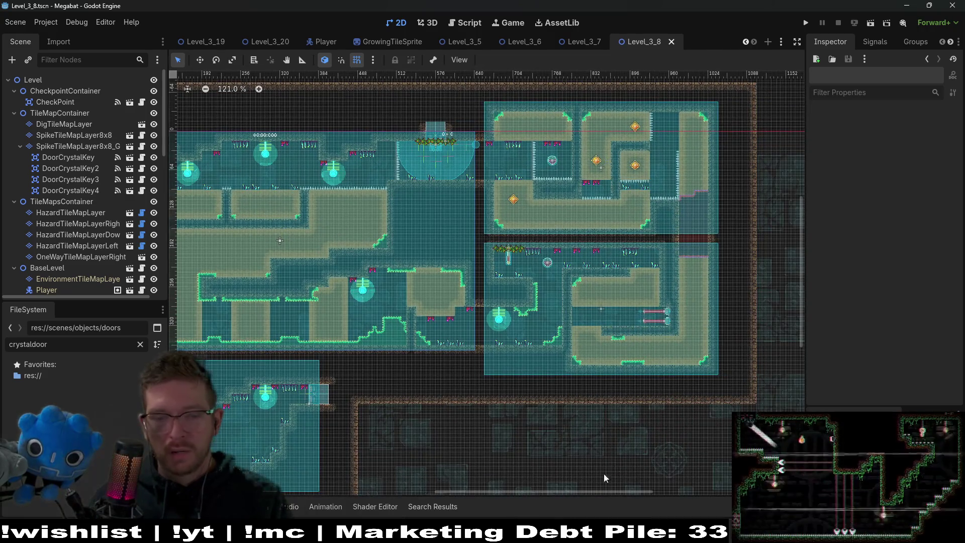